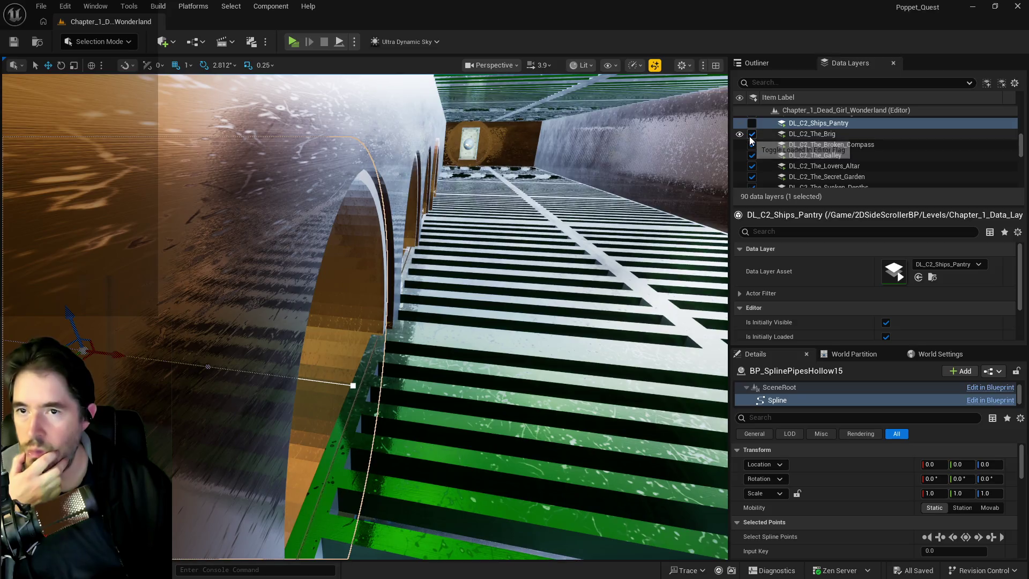
Unload DL_C2_The_Lovers_Altar from the editor, leaving The Broken Compass loaded
click(751, 145)
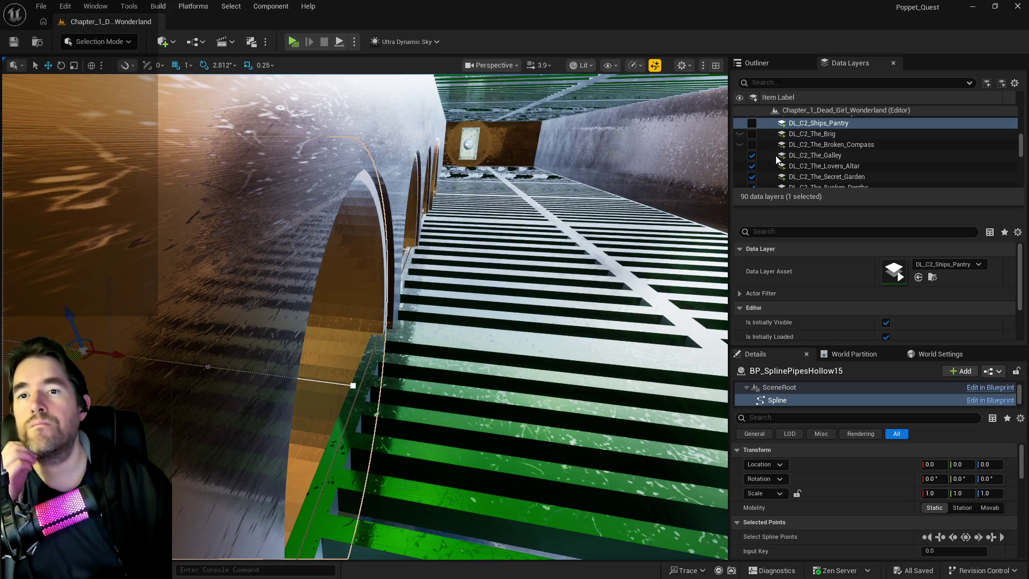
click(752, 145)
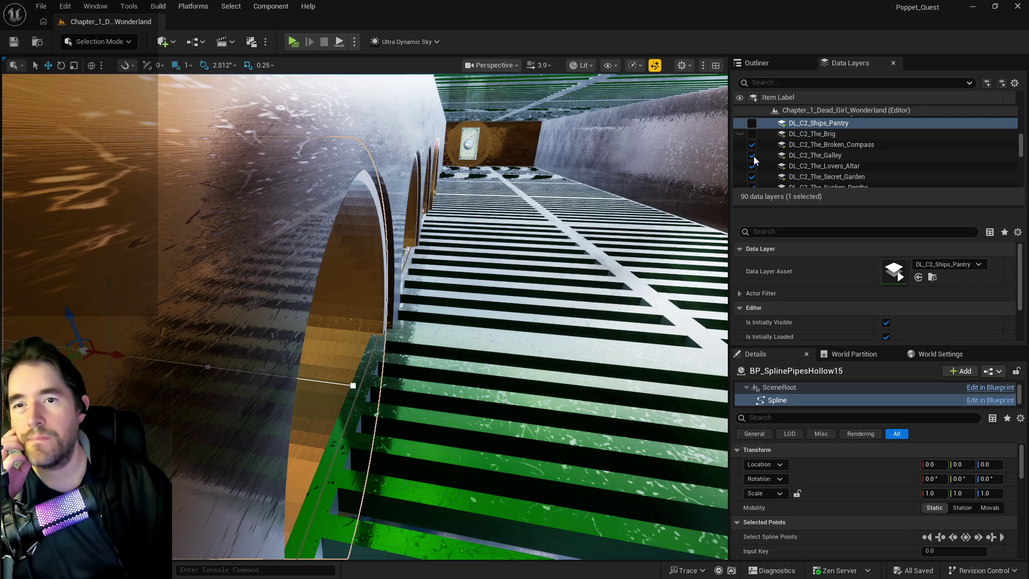
click(761, 155)
click(806, 167)
click(752, 166)
Unload DL_C2_The_Secret_Garden while keeping The Sunken Depths data layer loaded
scroll(807, 169, down, 1)
click(799, 166)
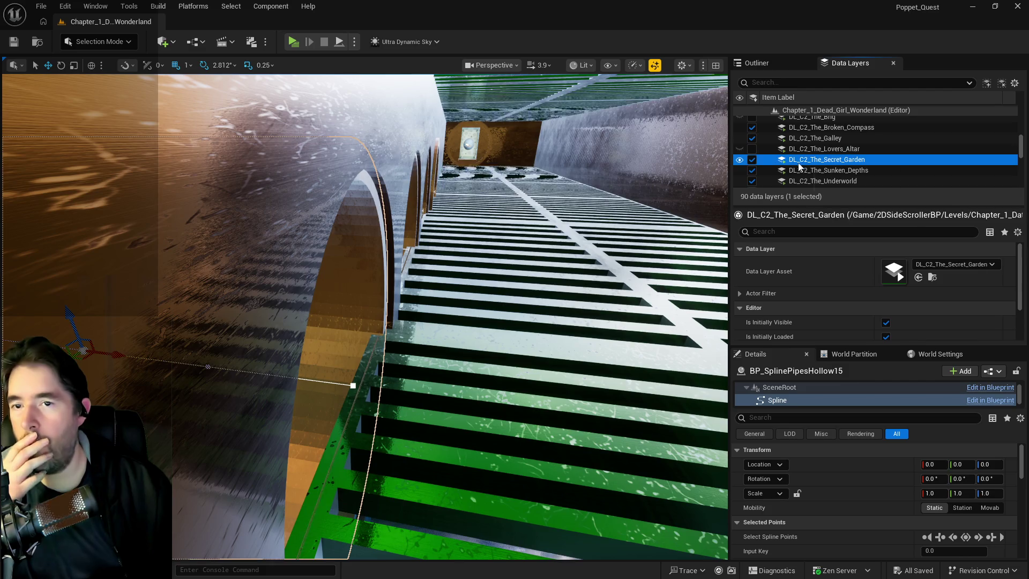
click(753, 160)
click(753, 160)
click(761, 171)
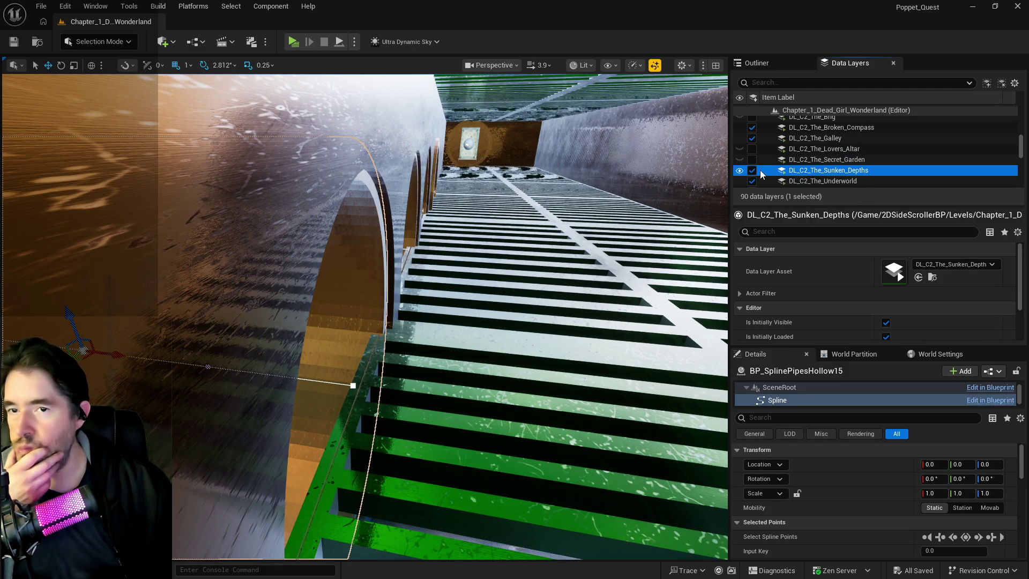
click(752, 170)
click(752, 170)
Scroll up the data layer list and select the Safari Room layer
scroll(801, 172, down, 2)
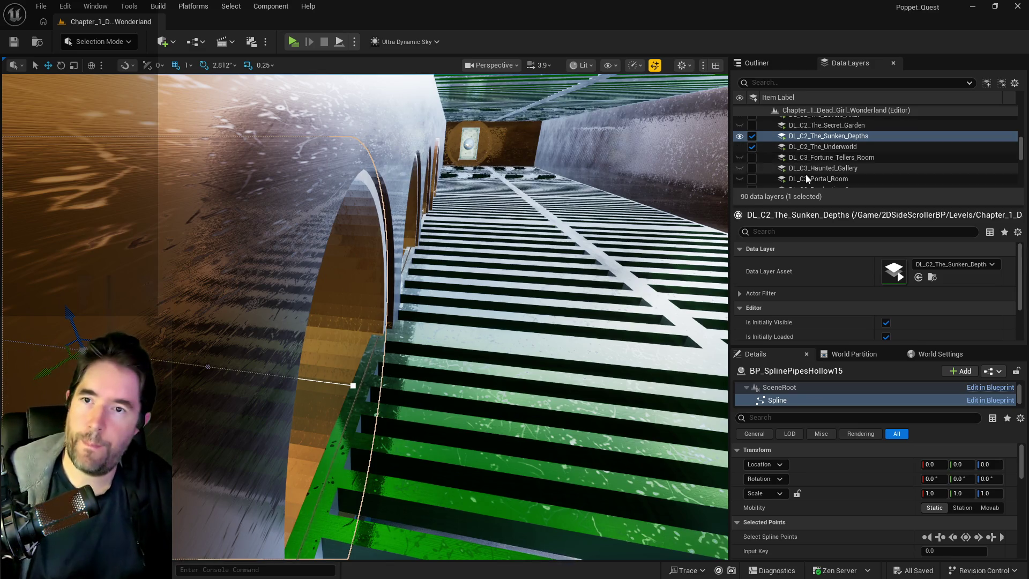
scroll(771, 152, up, 3)
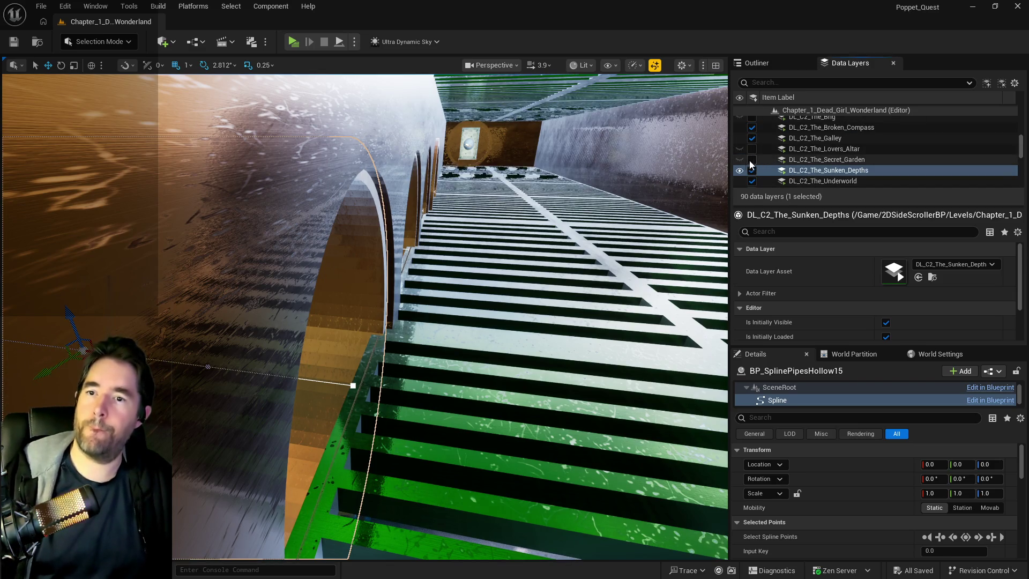
scroll(803, 150, up, 10)
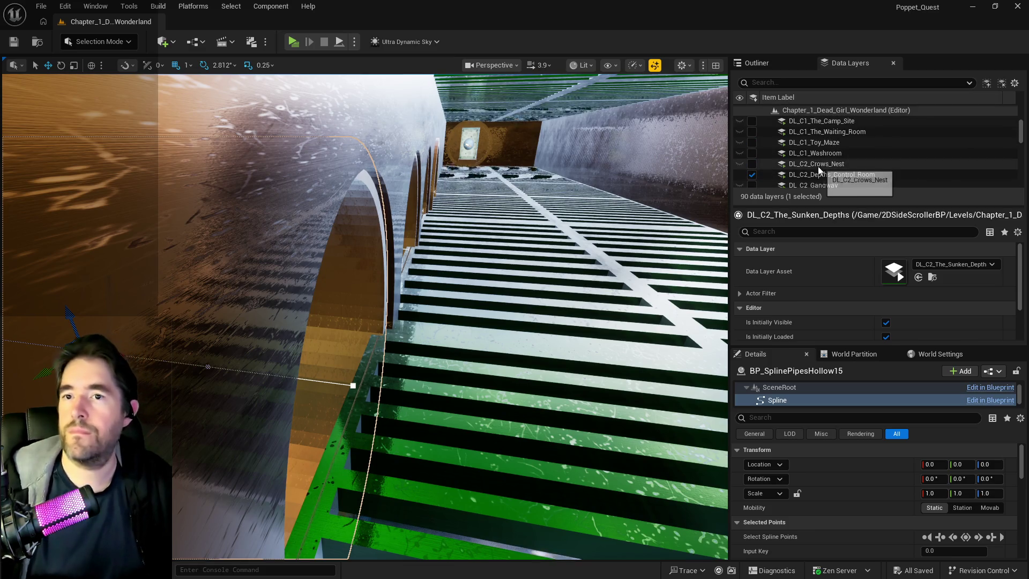
scroll(804, 174, up, 5)
scroll(757, 159, down, 15)
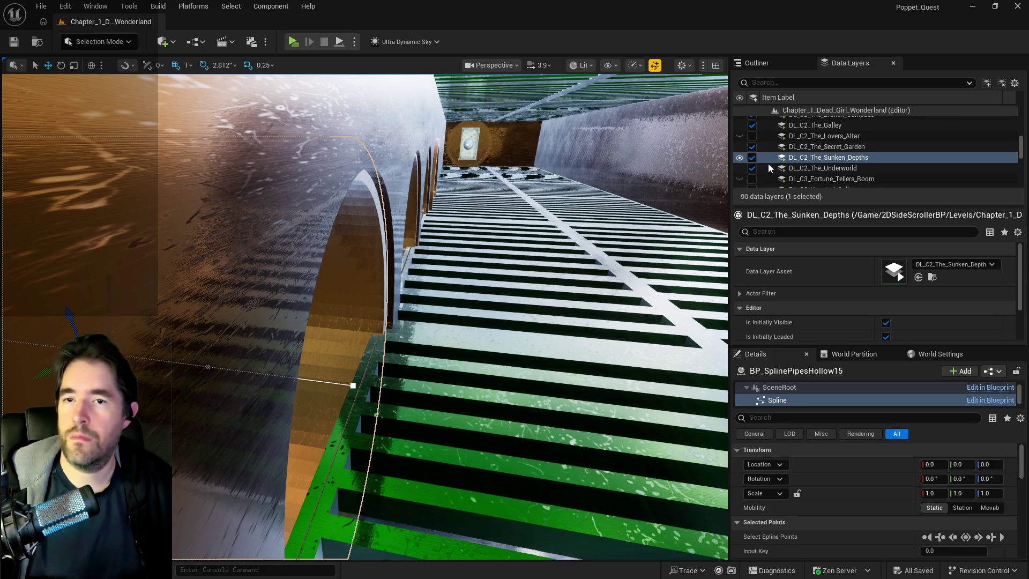
scroll(777, 163, up, 5)
scroll(786, 167, up, 10)
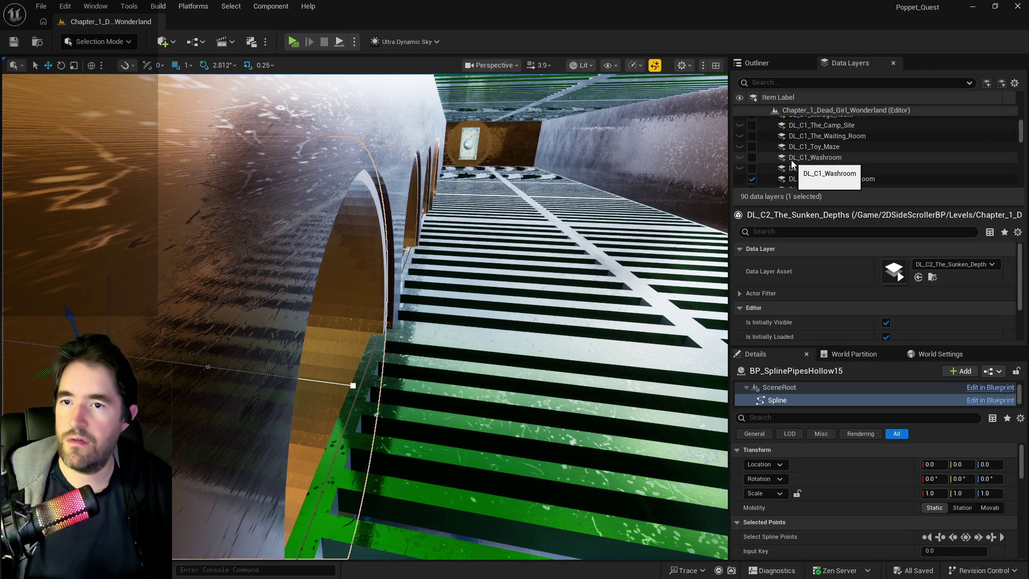
scroll(838, 158, up, 3)
click(821, 145)
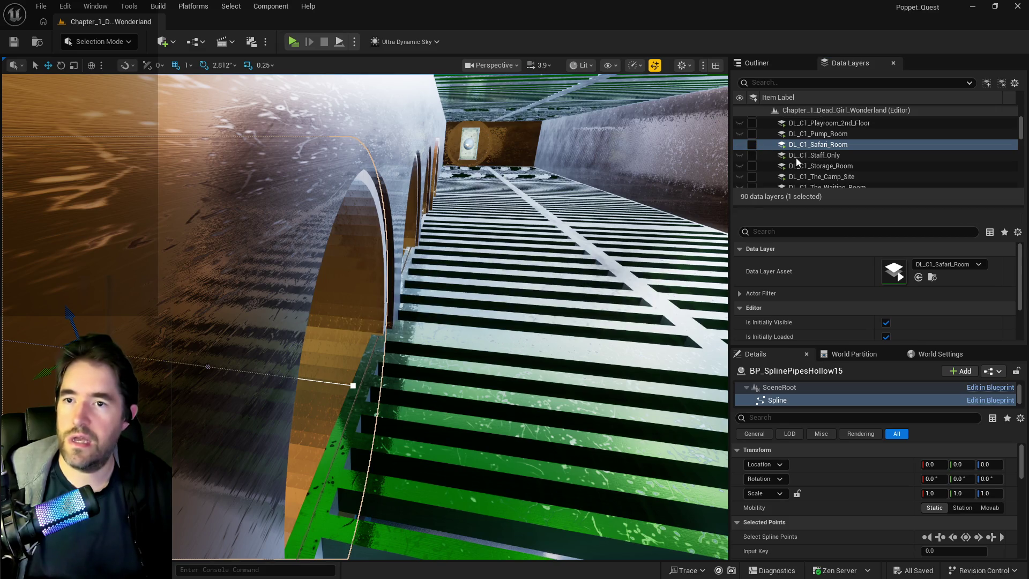
Select the DL_C1_Library data layer and scroll through the remaining layers
scroll(795, 158, up, 3)
scroll(796, 158, up, 3)
click(754, 151)
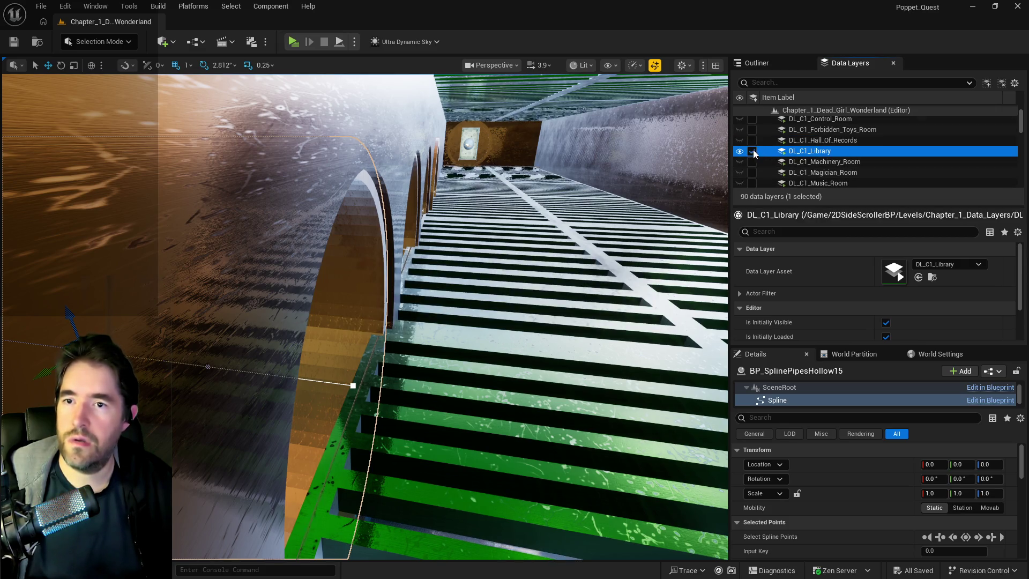
scroll(771, 165, up, 4)
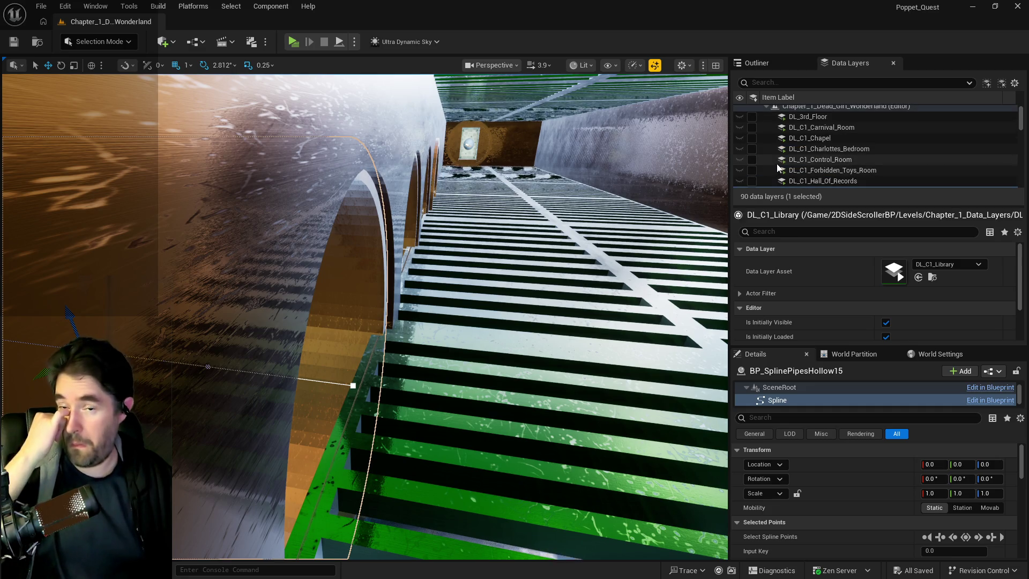
scroll(812, 162, down, 10)
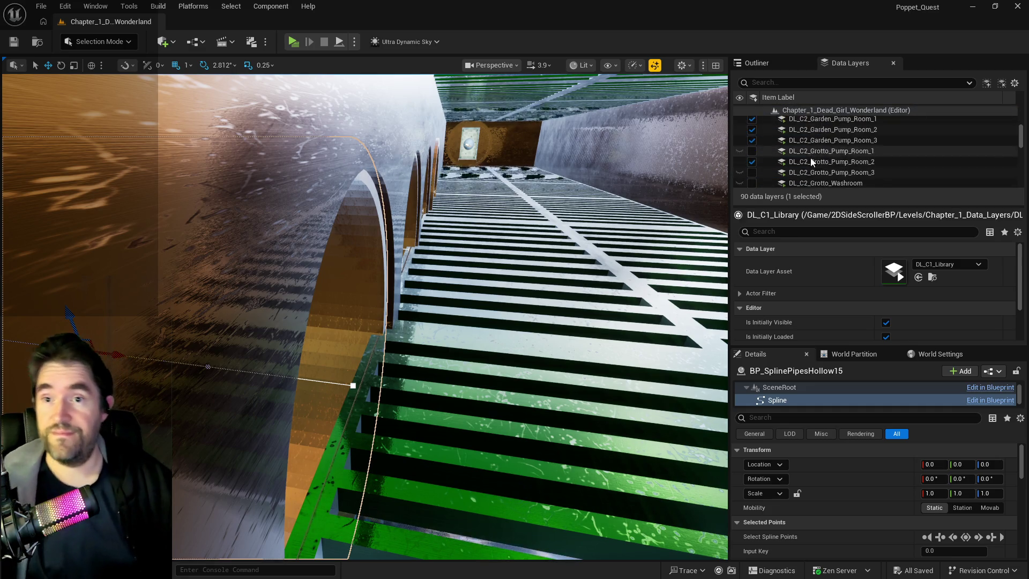
scroll(810, 160, down, 5)
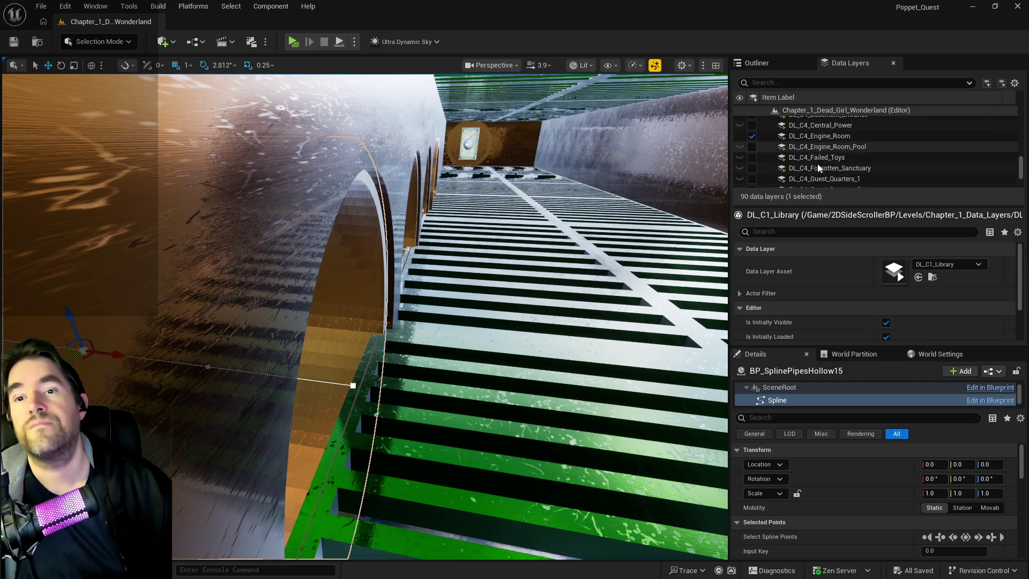
scroll(814, 173, up, 3)
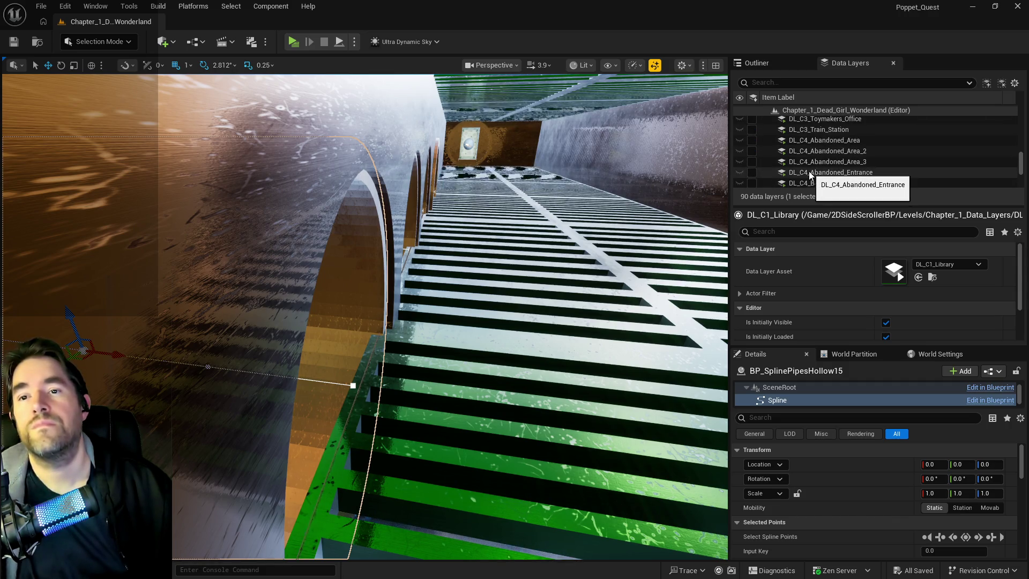
scroll(808, 171, down, 2)
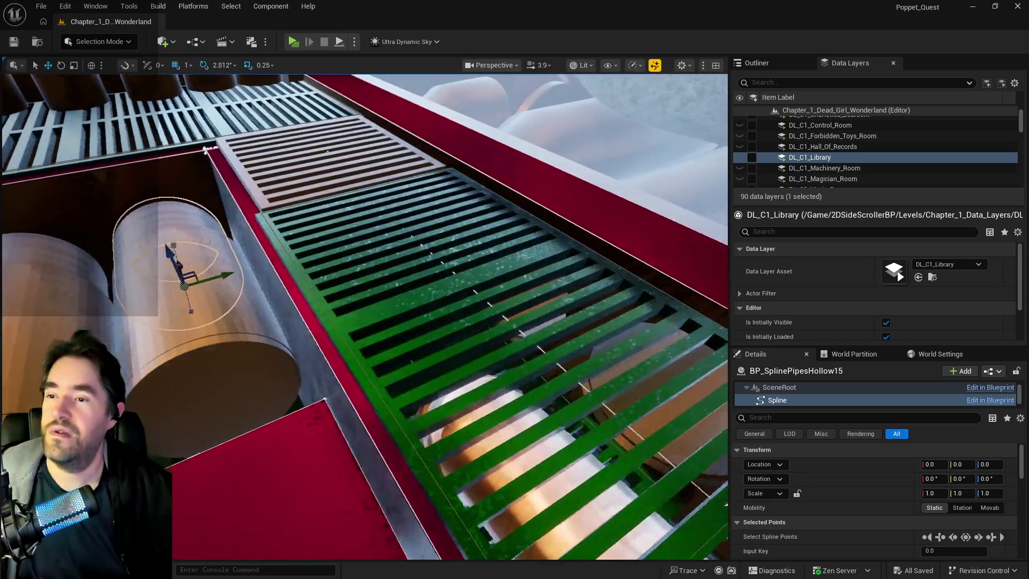
Fly the camera overhead onto the green grate by the pipe and caged lamp, with nothing selected
mouse_move(552, 288)
mouse_down()
mouse_move(553, 268)
mouse_move(536, 252)
mouse_move(553, 289)
mouse_up()
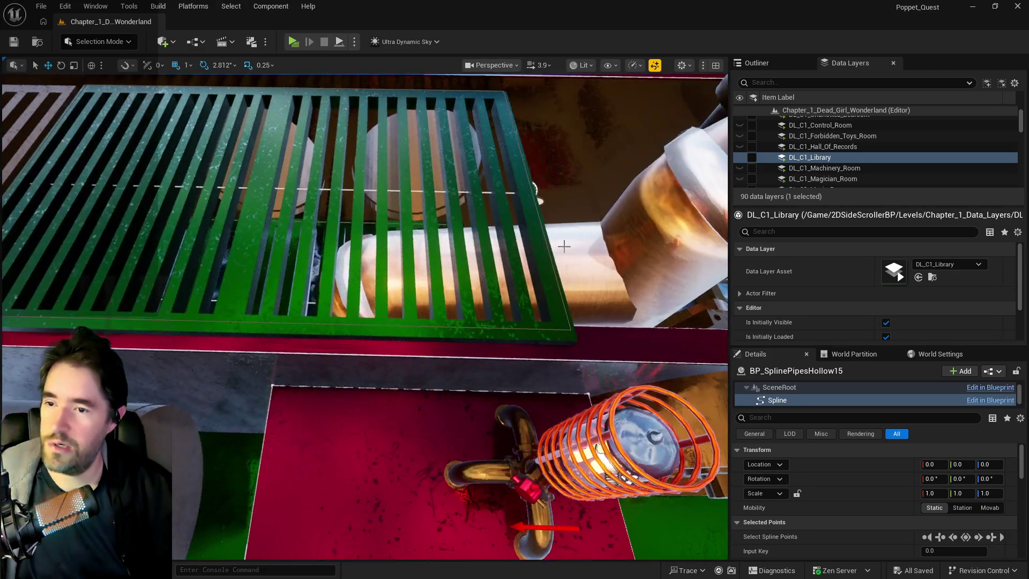
click(558, 288)
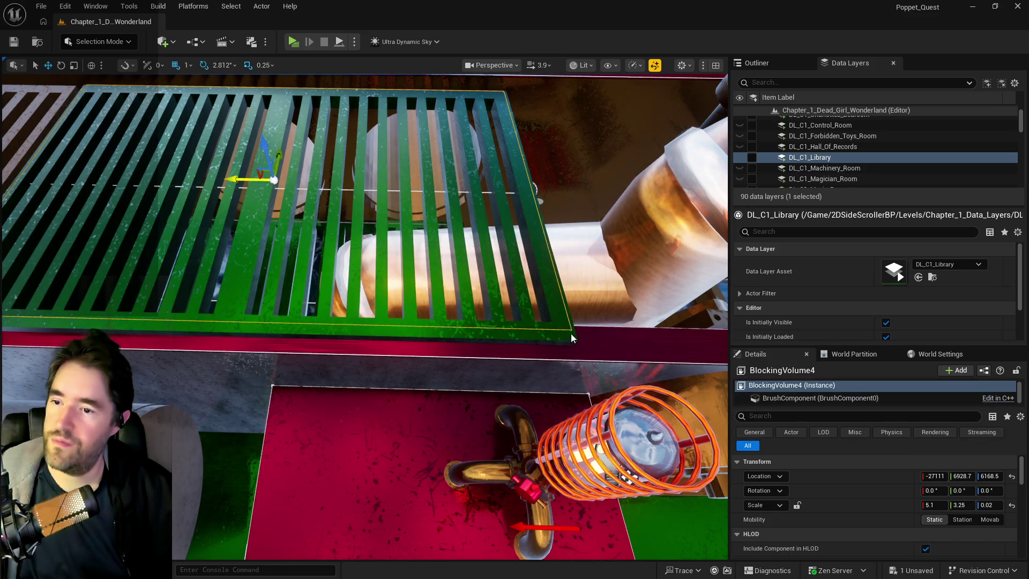
Select the green grate with its blocking volume and lower both into the floor opening
drag(570, 328, 569, 300)
mouse_move(379, 397)
mouse_down()
mouse_move(370, 375)
mouse_move(379, 397)
mouse_up()
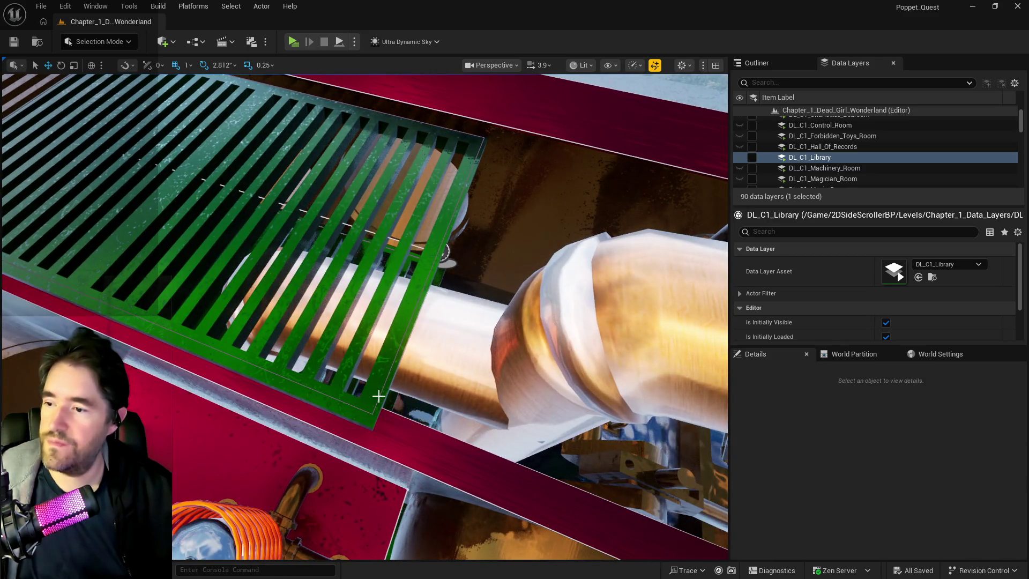
click(379, 396)
ctrl+click(379, 397)
key(f)
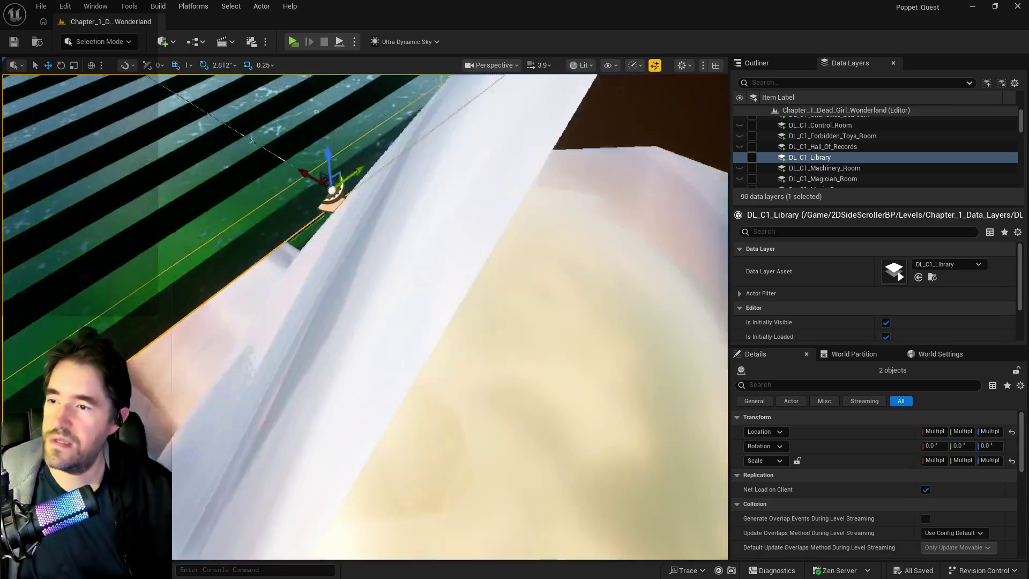
mouse_move(379, 397)
mouse_down()
mouse_move(369, 375)
mouse_move(379, 353)
mouse_move(359, 316)
mouse_up()
drag(542, 277, 541, 276)
mouse_move(610, 184)
mouse_down()
mouse_move(616, 193)
mouse_move(600, 225)
mouse_up()
Lower the brown duct vent grate, shift its Y from 6925 to 6942, and select the adjacent blocking volume and grate
mouse_move(322, 278)
mouse_down()
mouse_move(310, 273)
mouse_move(322, 278)
mouse_up()
click(279, 226)
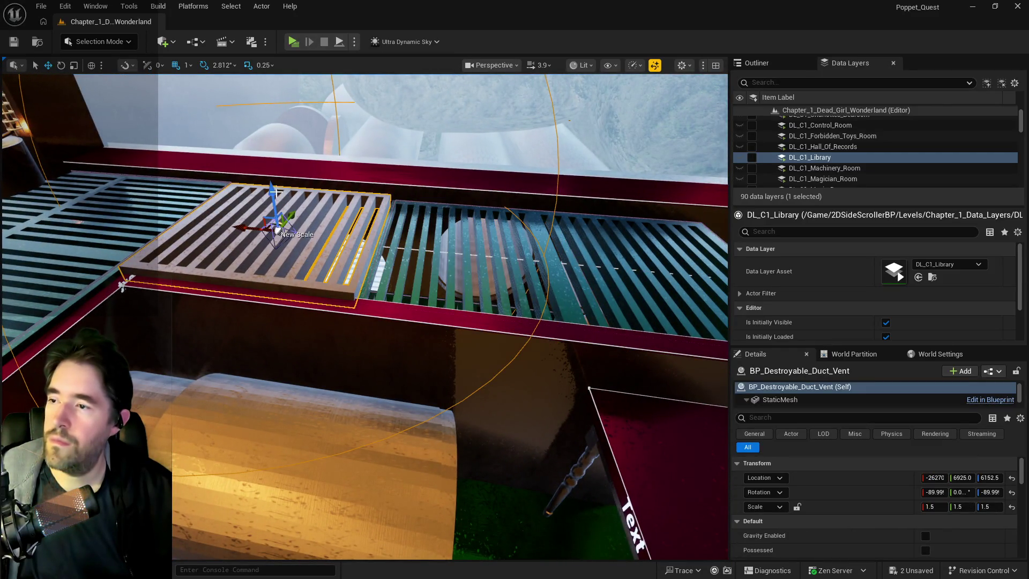
drag(275, 191, 272, 193)
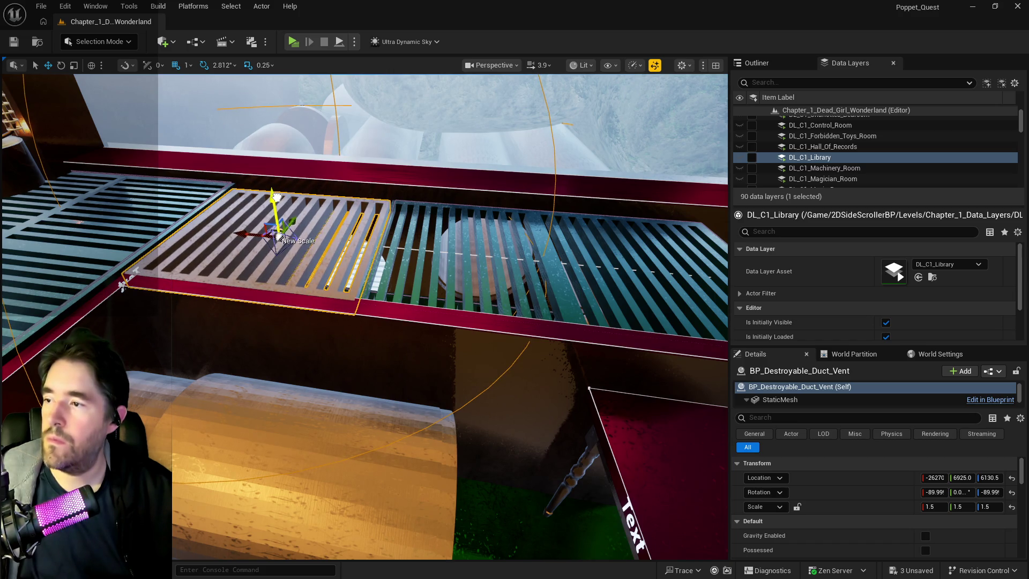
drag(276, 196, 277, 197)
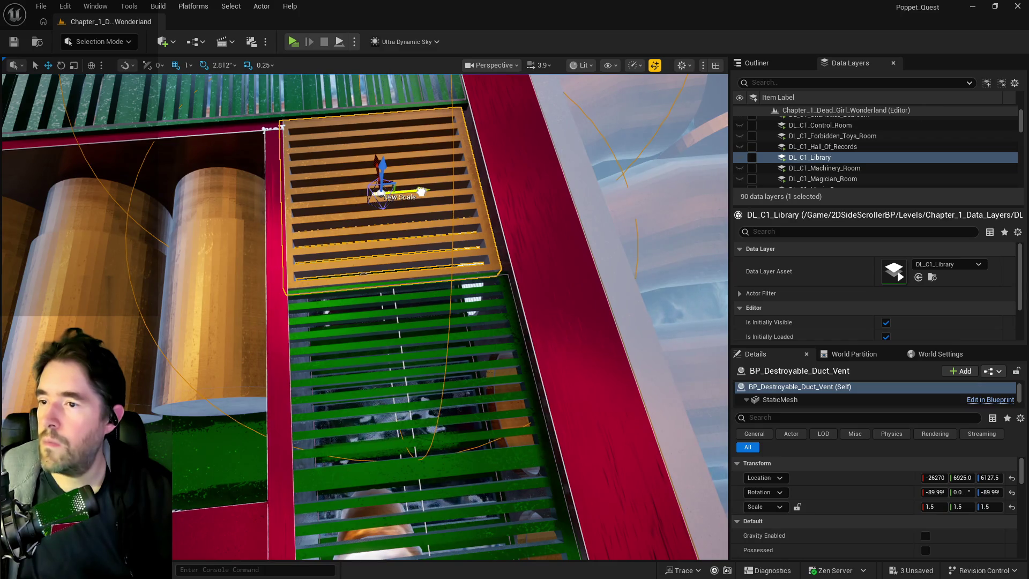
mouse_move(419, 191)
mouse_down()
mouse_move(283, 119)
mouse_move(325, 162)
mouse_up()
click(427, 190)
ctrl+click(283, 118)
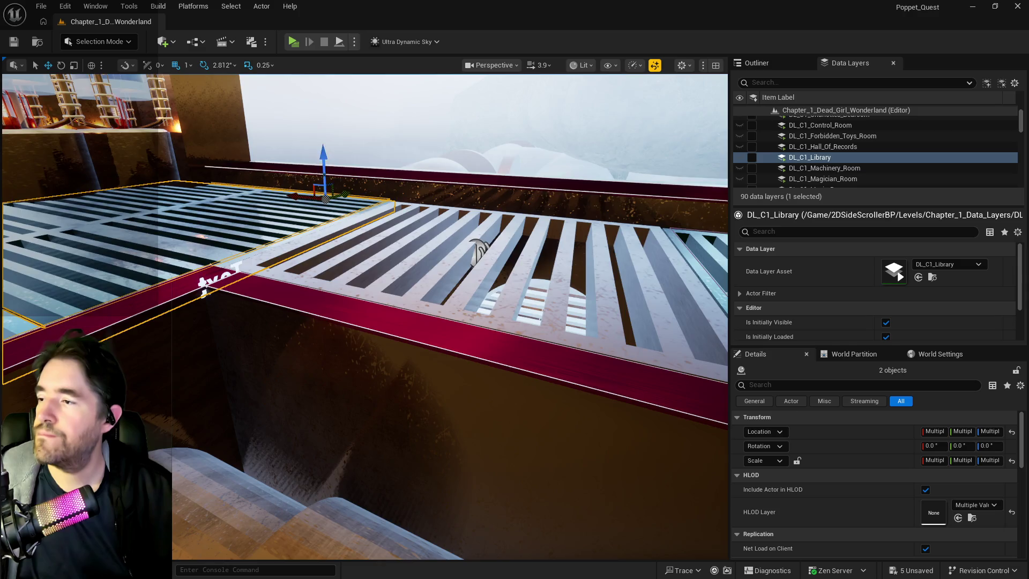
key(f)
scroll(307, 169, up, 3)
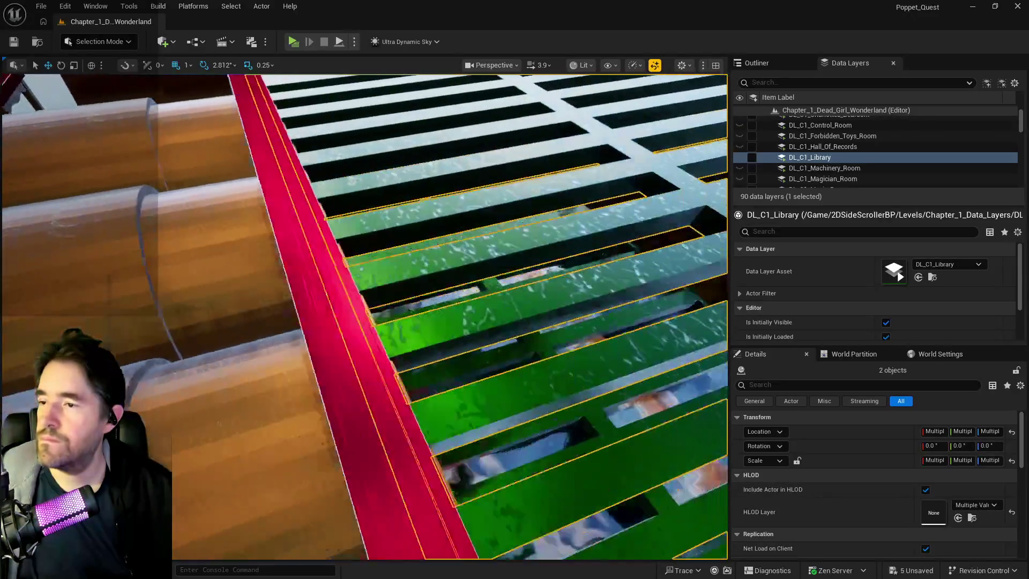
key(ctrl+s)
click(756, 62)
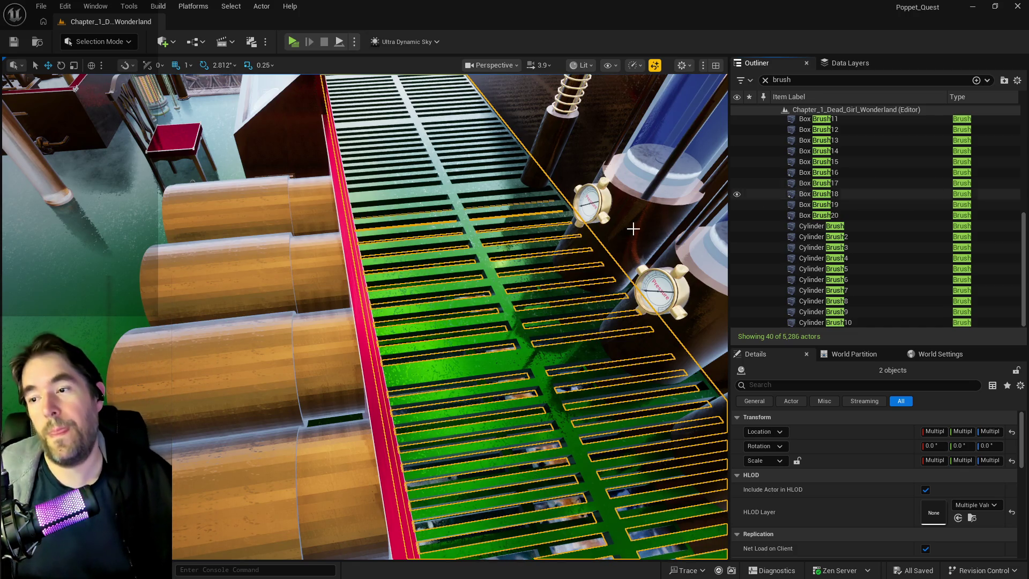
mouse_move(632, 229)
mouse_down()
mouse_move(536, 235)
mouse_move(512, 188)
mouse_up()
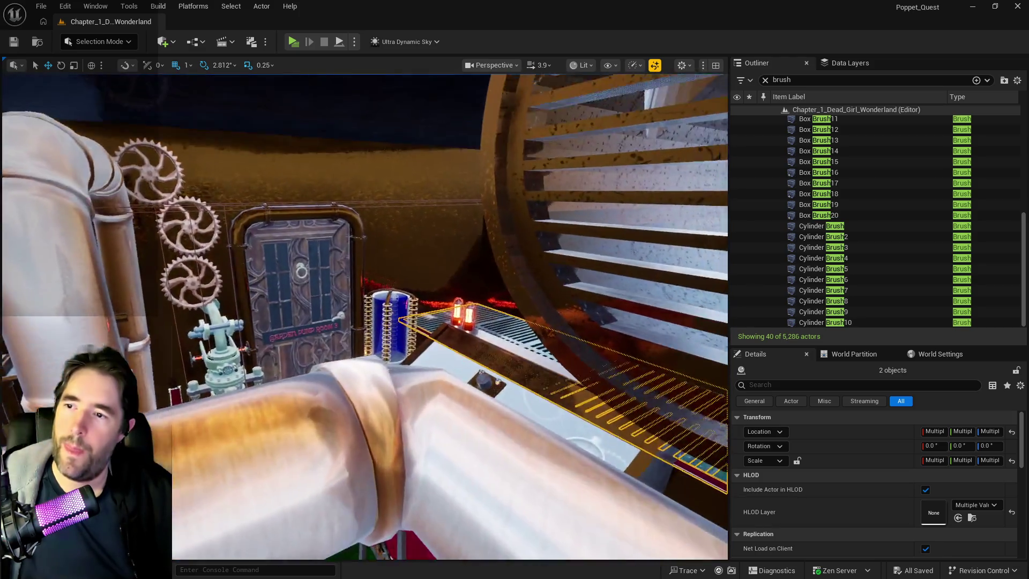
drag(511, 188, 550, 527)
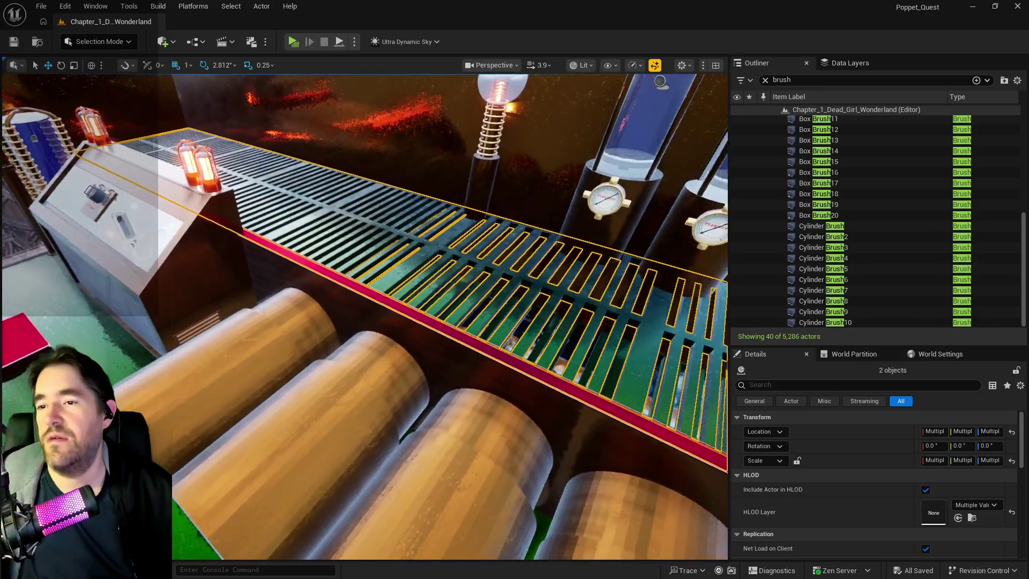
key(f)
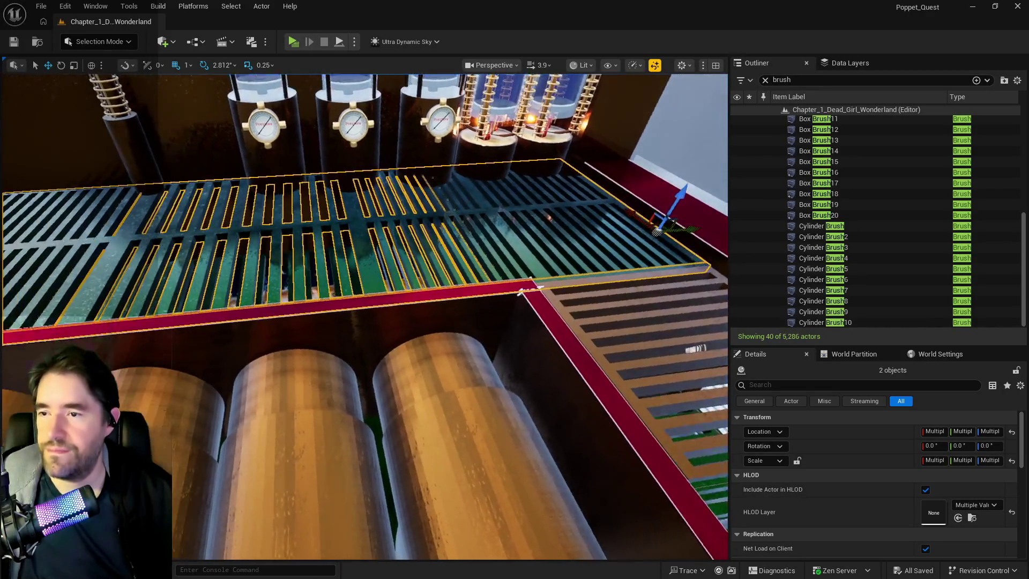
key(f)
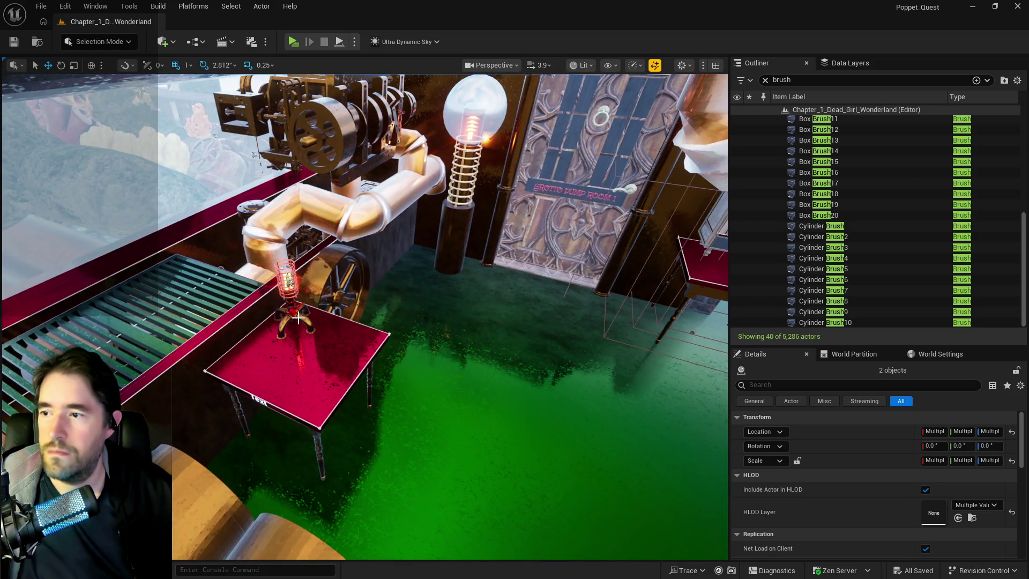
click(298, 318)
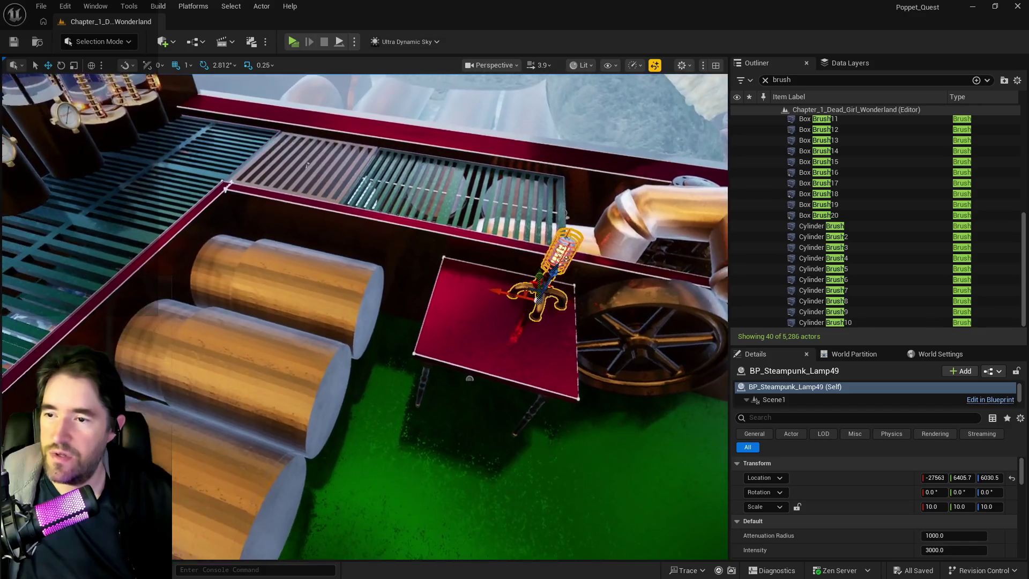
drag(307, 165, 372, 155)
mouse_move(338, 352)
mouse_down()
mouse_move(324, 349)
mouse_move(338, 352)
mouse_up()
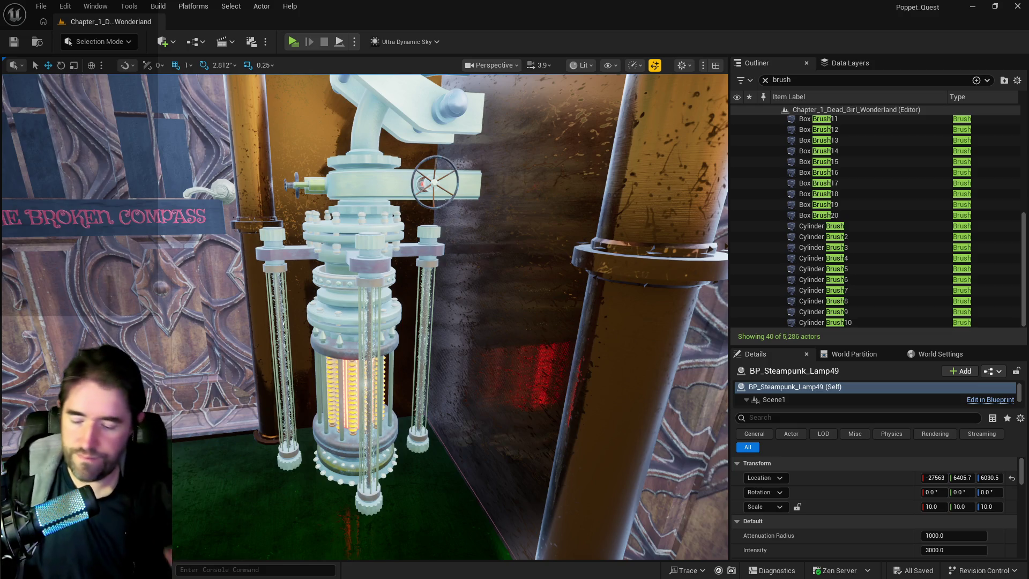
mouse_move(648, 165)
mouse_down()
mouse_move(707, 168)
mouse_move(718, 236)
mouse_move(365, 262)
mouse_up()
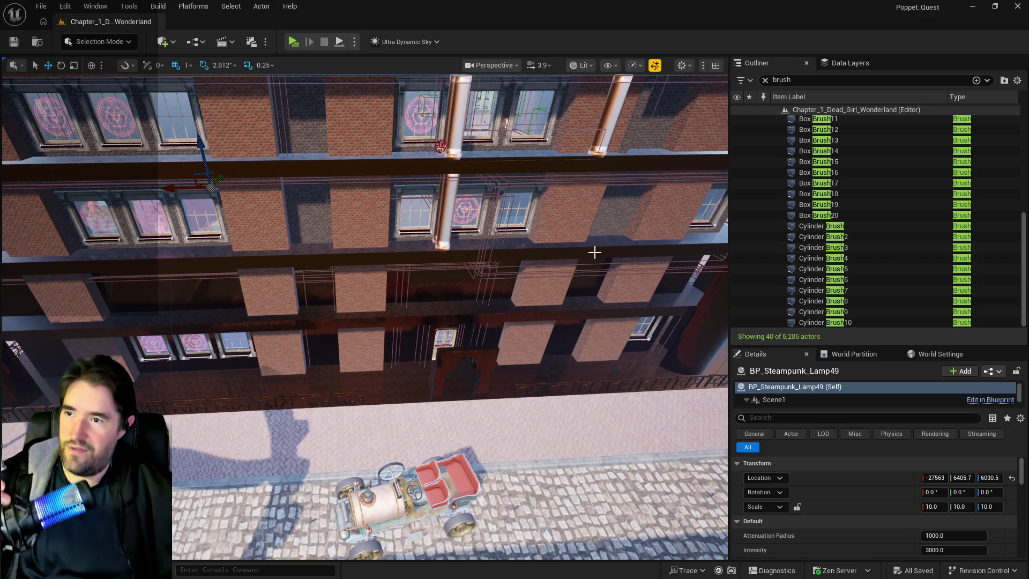
scroll(594, 252, down, 3)
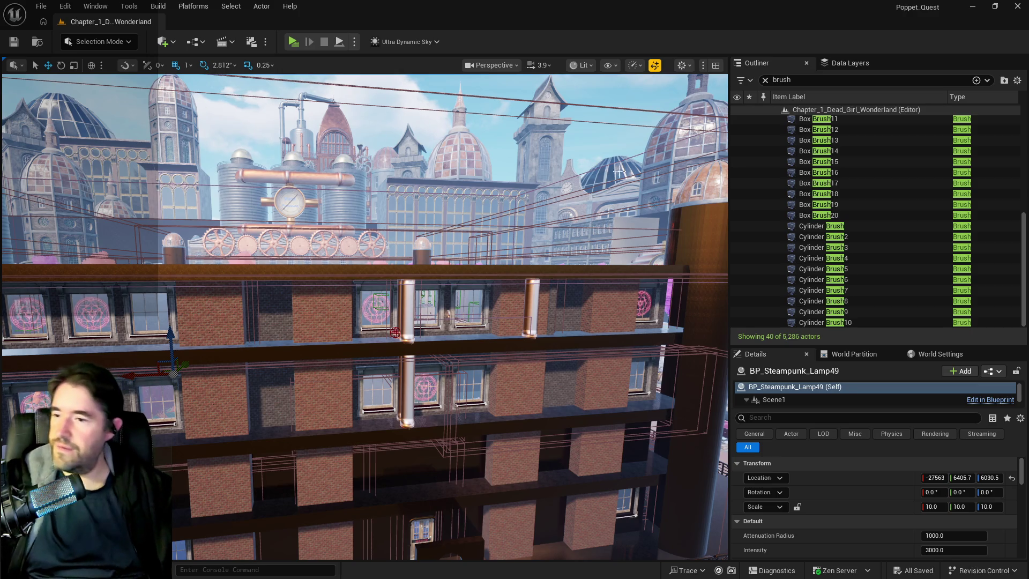
mouse_move(517, 381)
mouse_down()
mouse_move(482, 375)
mouse_move(412, 319)
mouse_up()
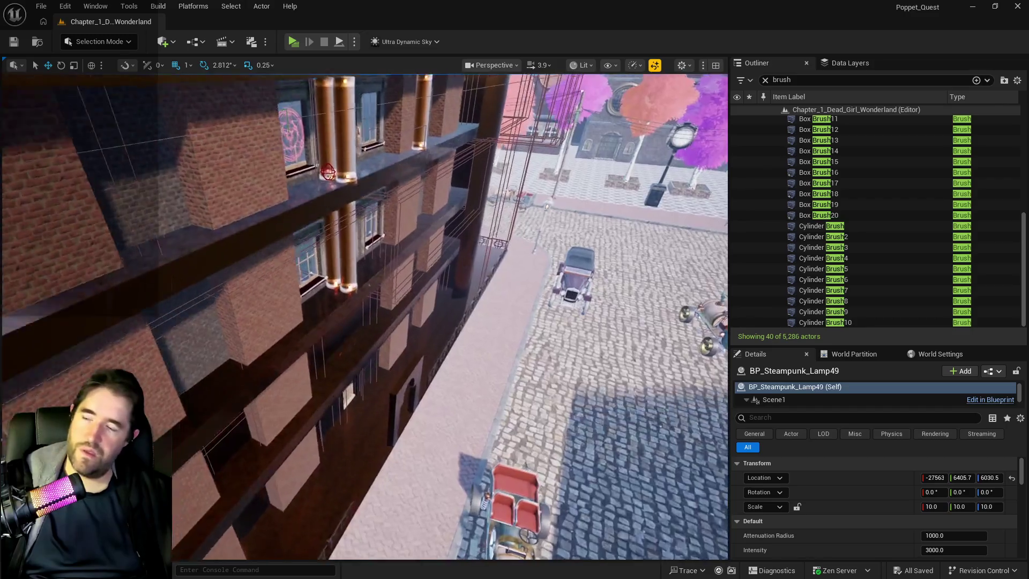
scroll(365, 317, up, 5)
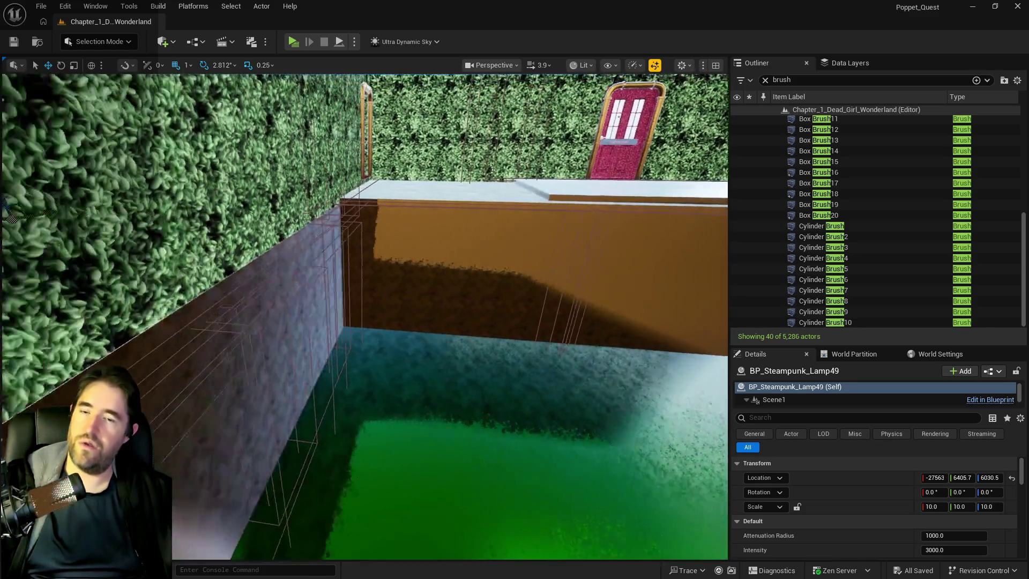
key(f)
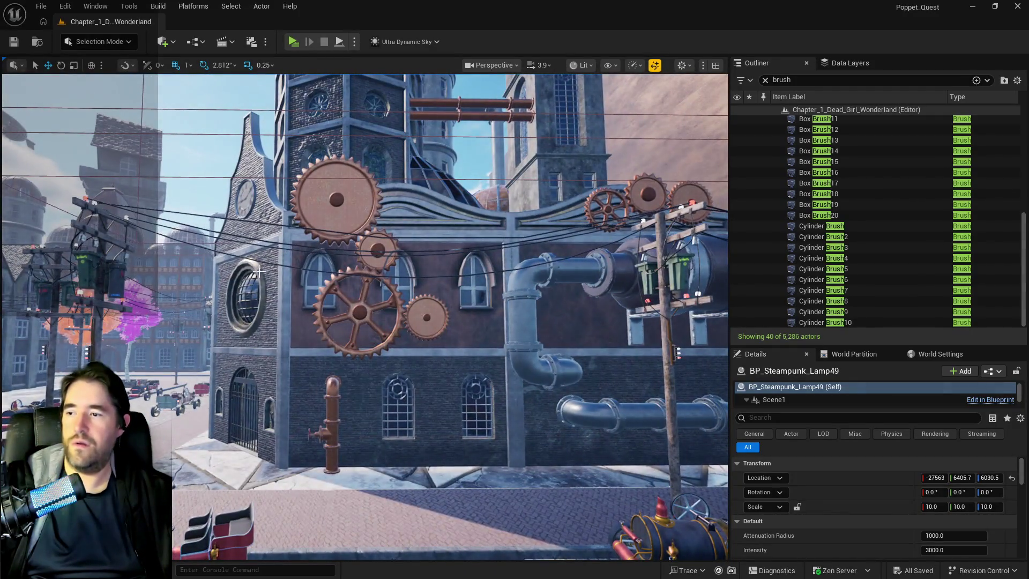
click(258, 271)
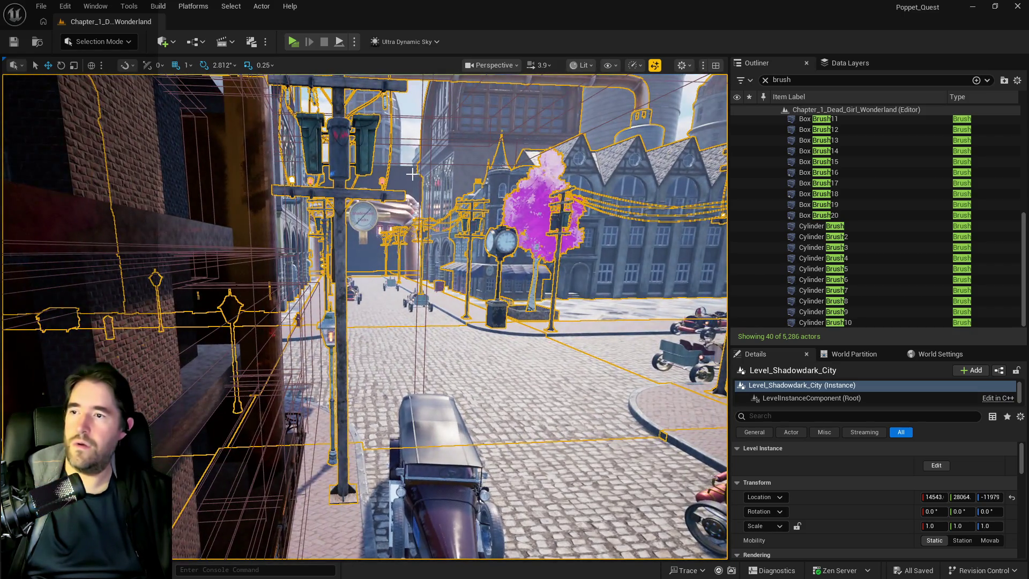
Raise Level_Shadowdark_City's Location Z from -11979 to about -7061 in Details
ctrl+click(411, 174)
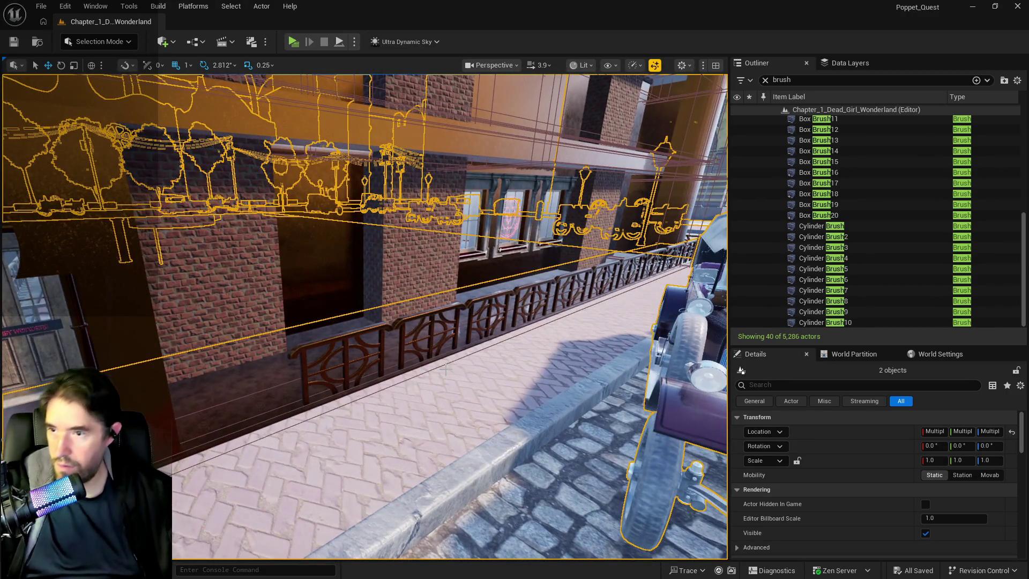
click(422, 318)
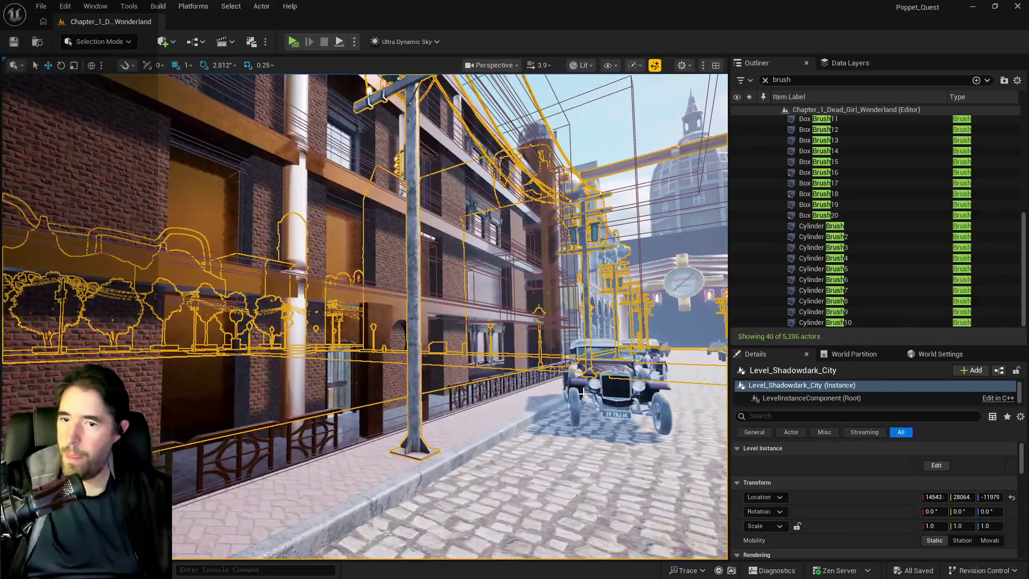
drag(990, 496, 1028, 496)
mouse_move(364, 316)
mouse_down()
mouse_move(322, 273)
mouse_move(364, 316)
mouse_move(343, 300)
mouse_up()
drag(990, 497, 940, 497)
Fly along the walkway, walls and underwater area to check the raised city
key(w)
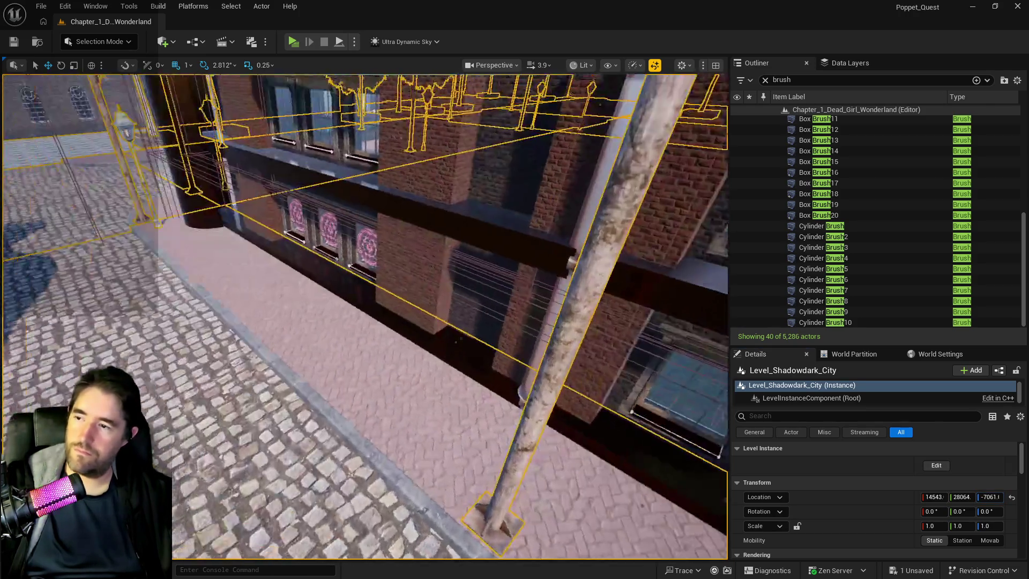
key(s)
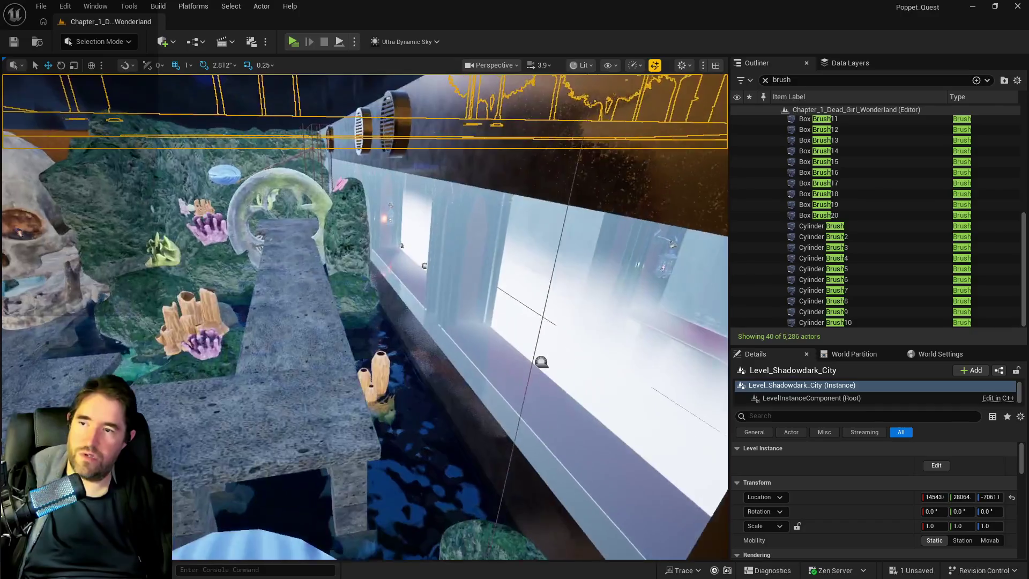
key(w)
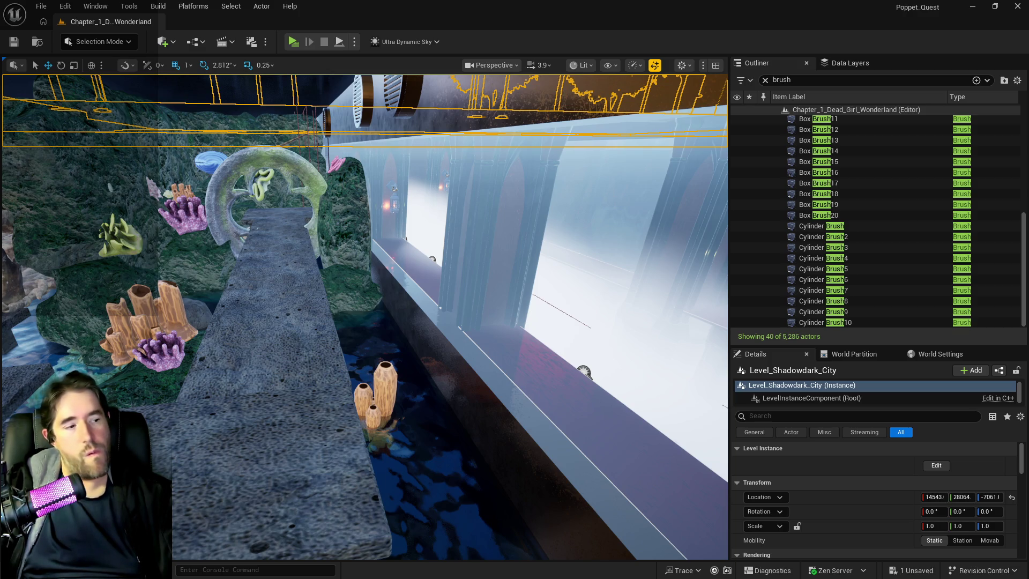
key(w)
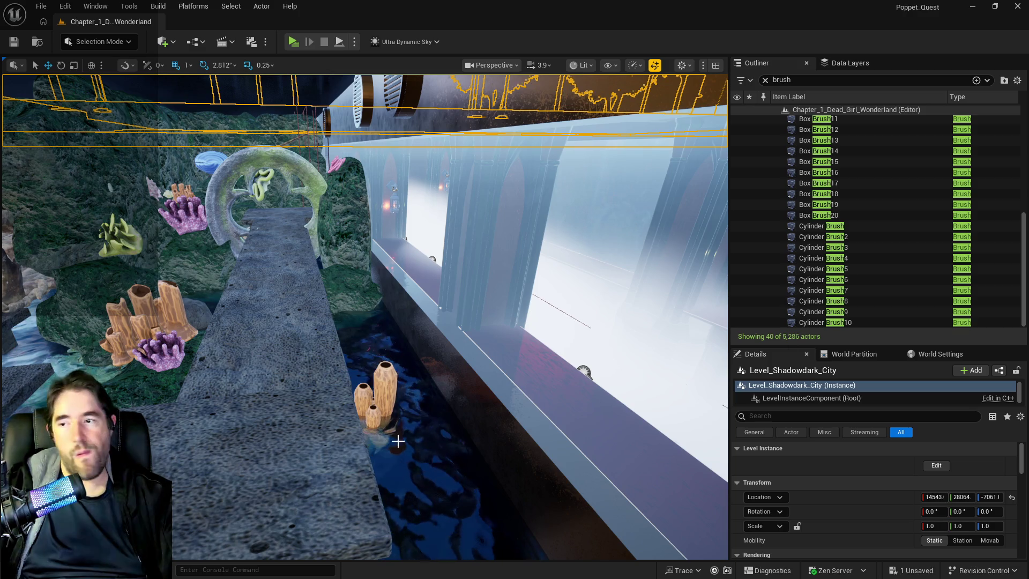
key(s)
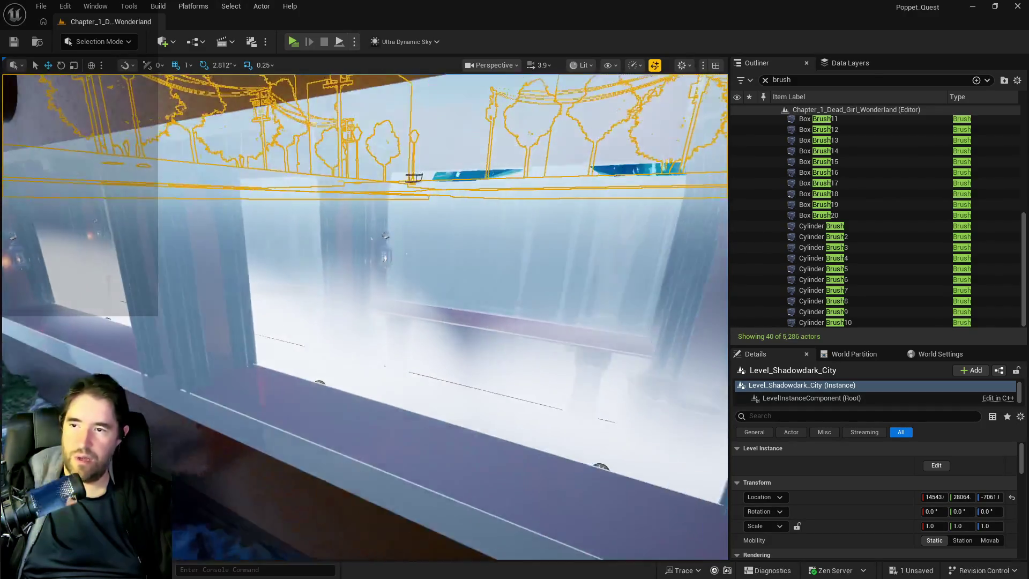
key(s)
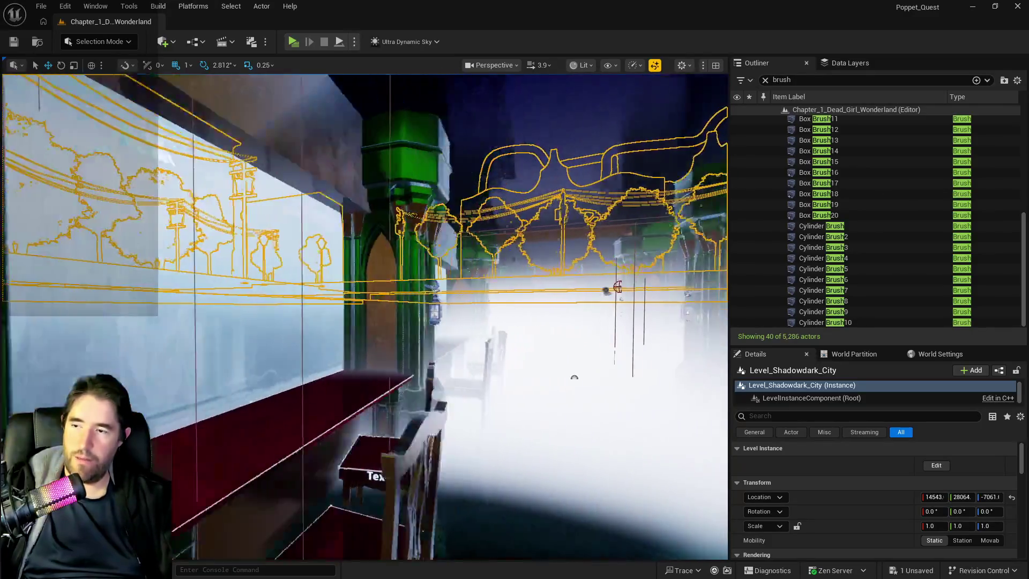
key(w)
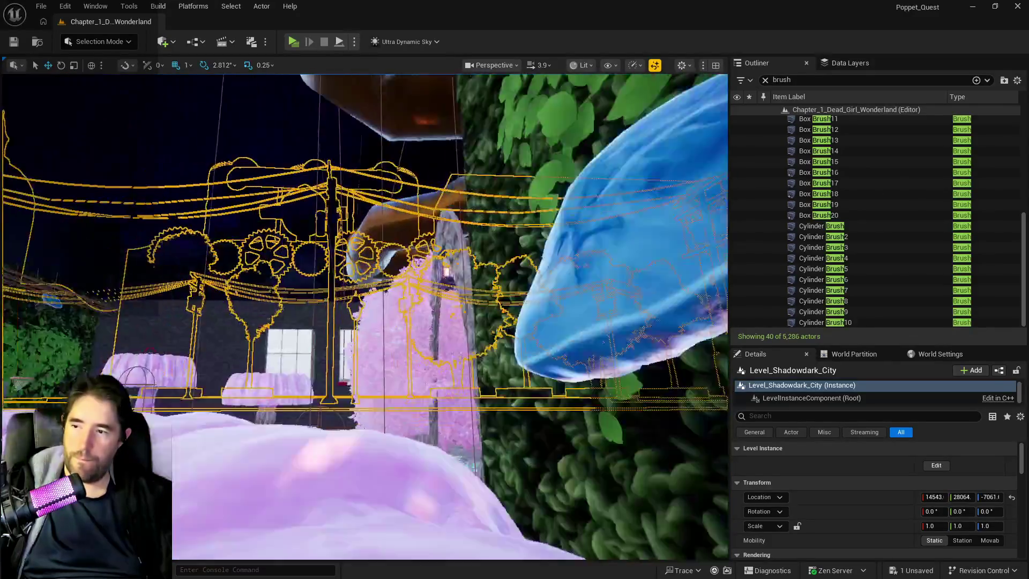
key(s)
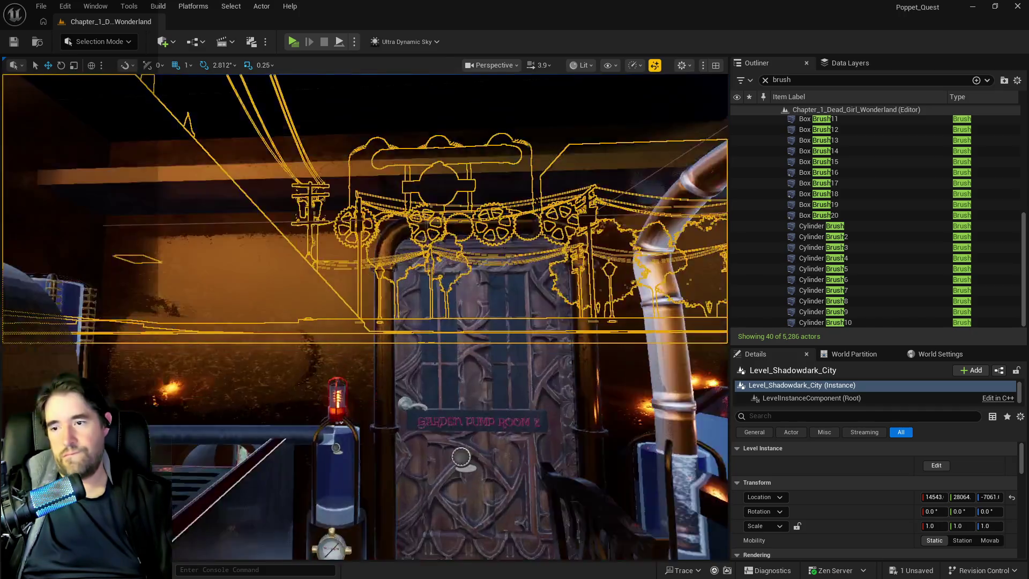
scroll(461, 456, up, 3)
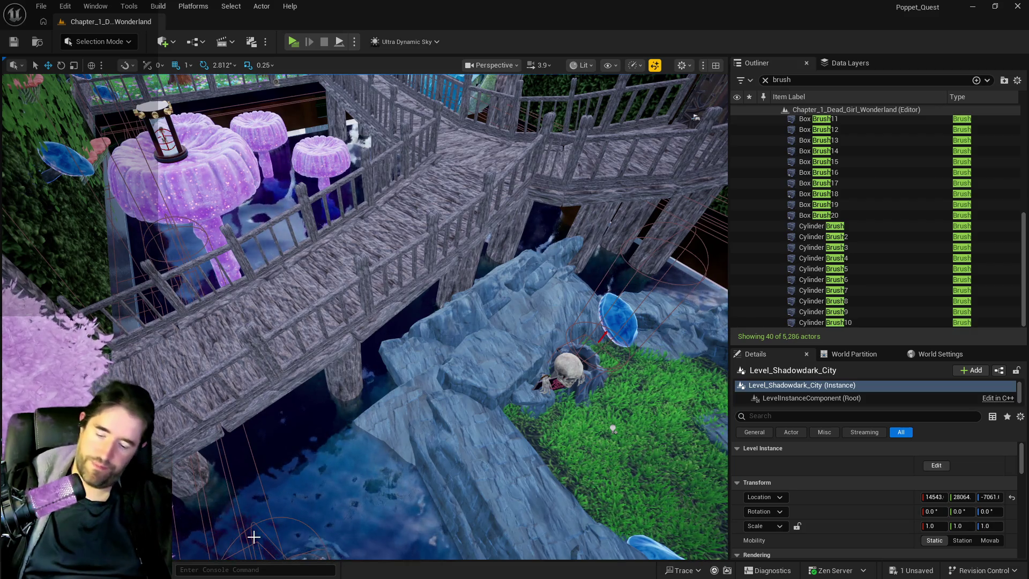
key(ctrl+z)
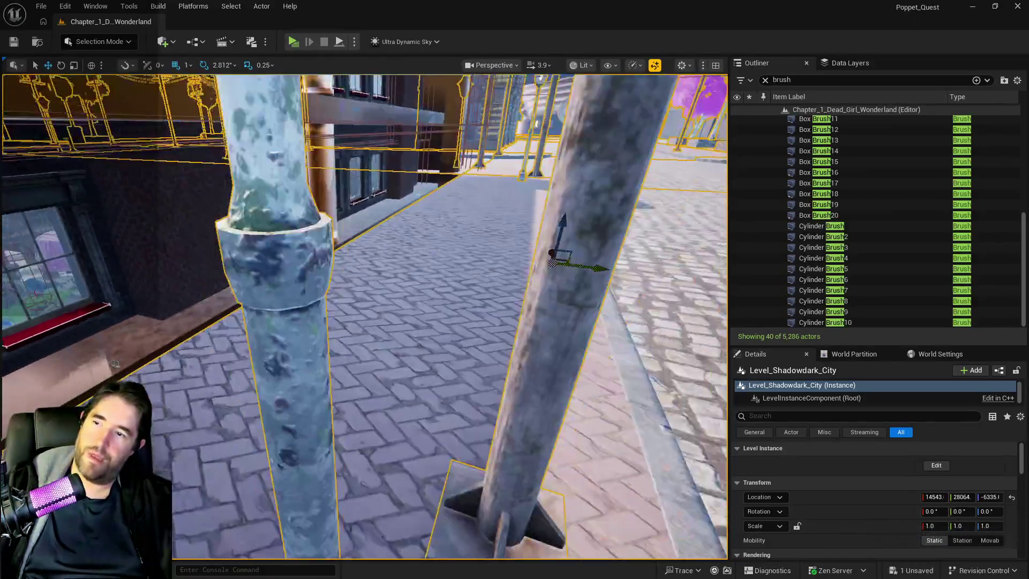
Undo the location change to return the city to Z -11979, then inspect the coral pond
key(ctrl+z)
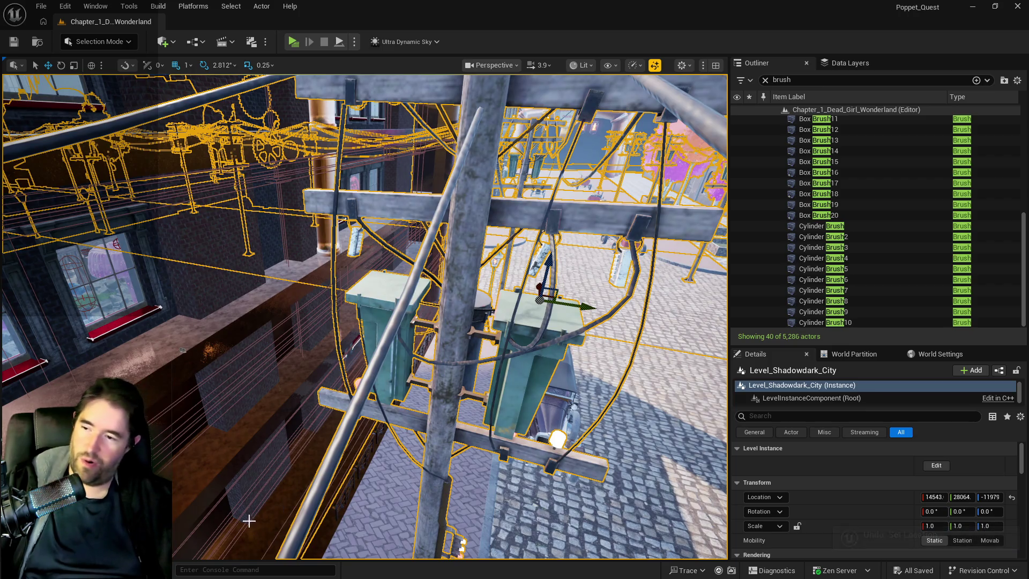
scroll(282, 506, up, 10)
scroll(364, 316, up, 8)
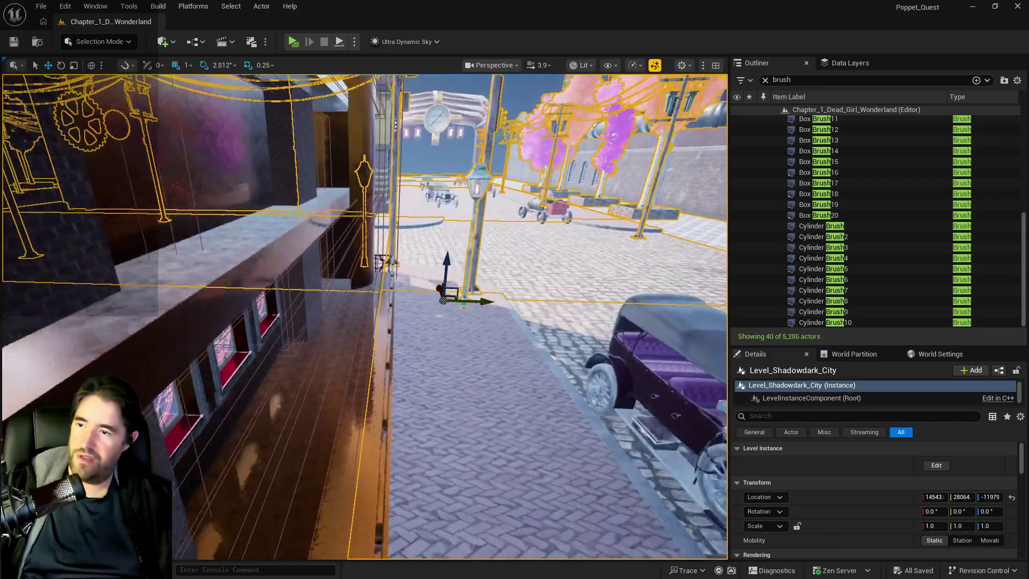
scroll(365, 316, up, 10)
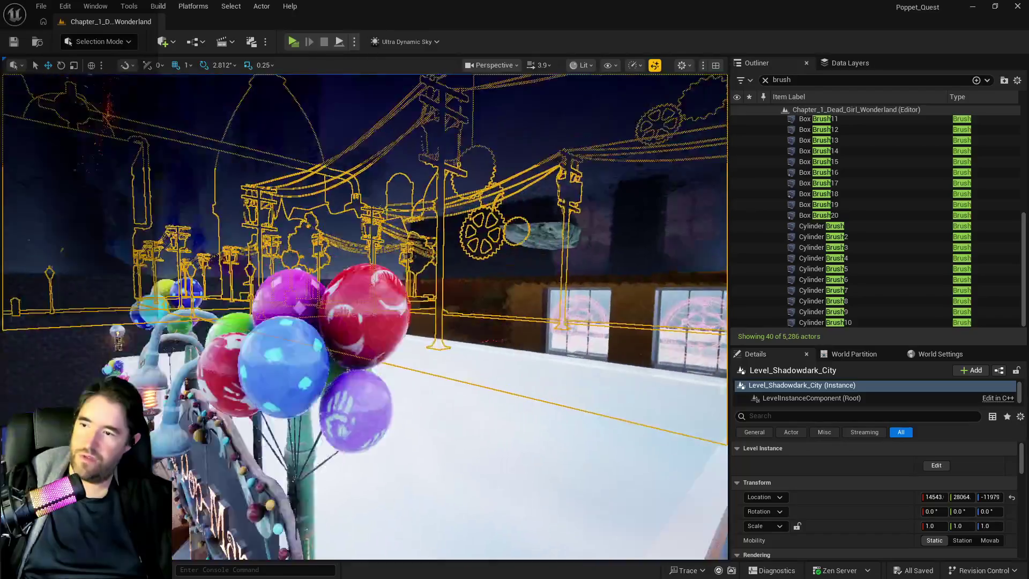
scroll(364, 316, up, 10)
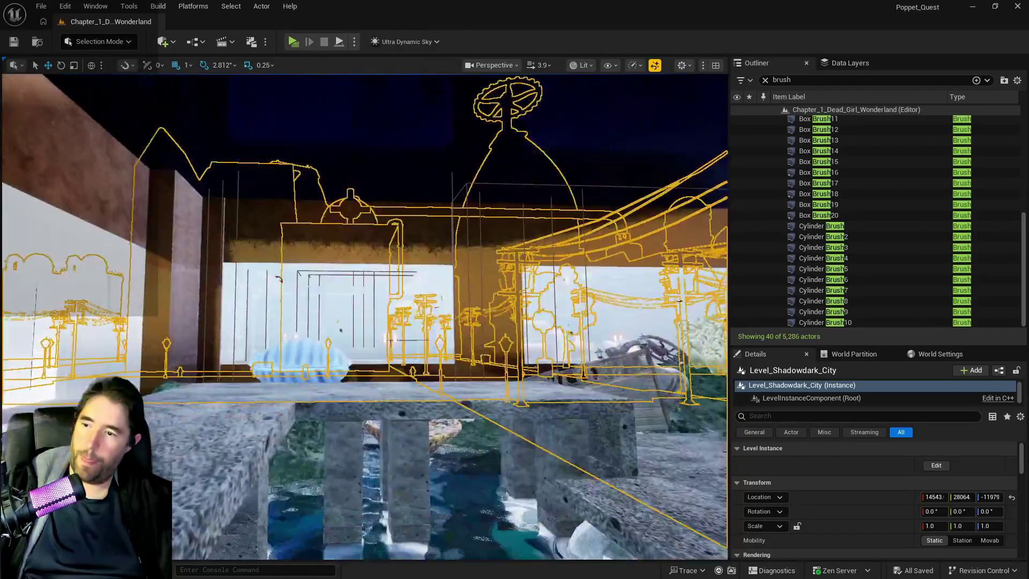
scroll(364, 316, down, 3)
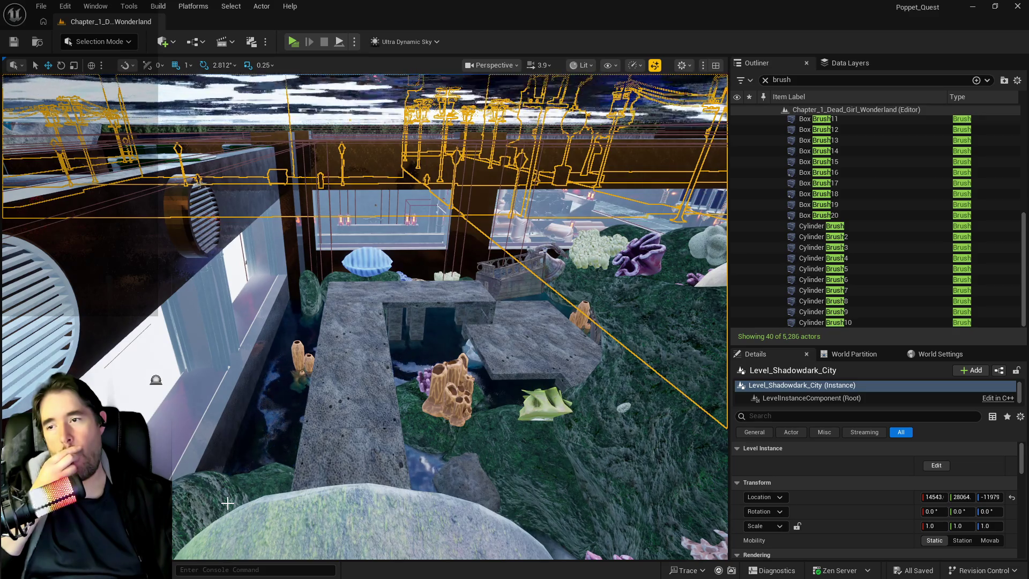
drag(222, 499, 229, 332)
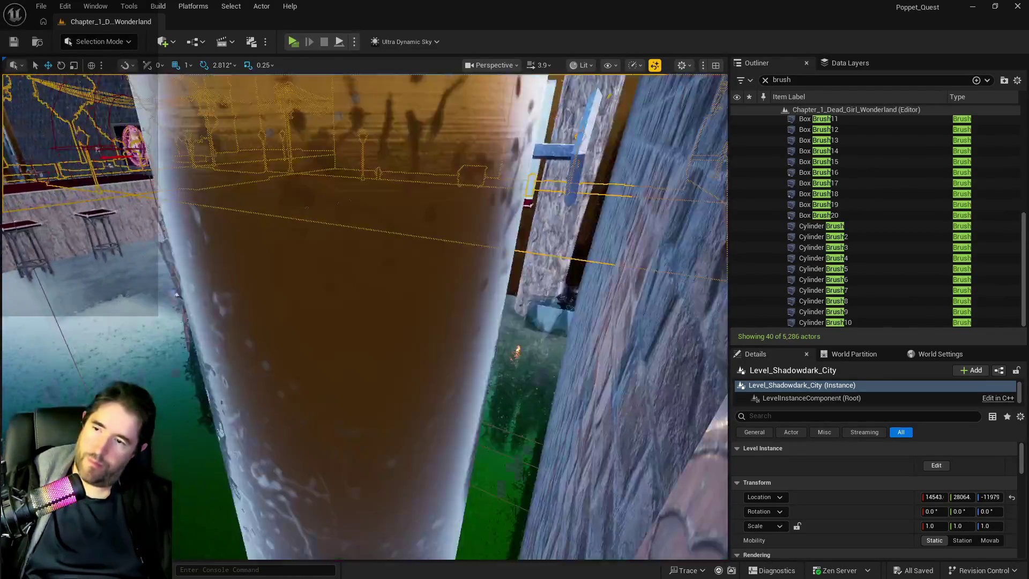
drag(229, 332, 231, 279)
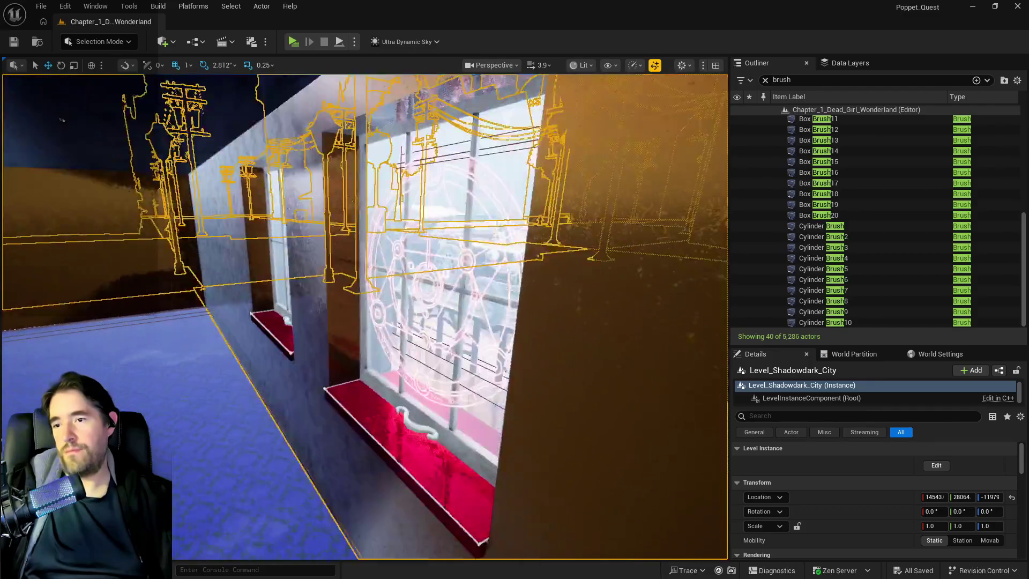
drag(232, 278, 258, 268)
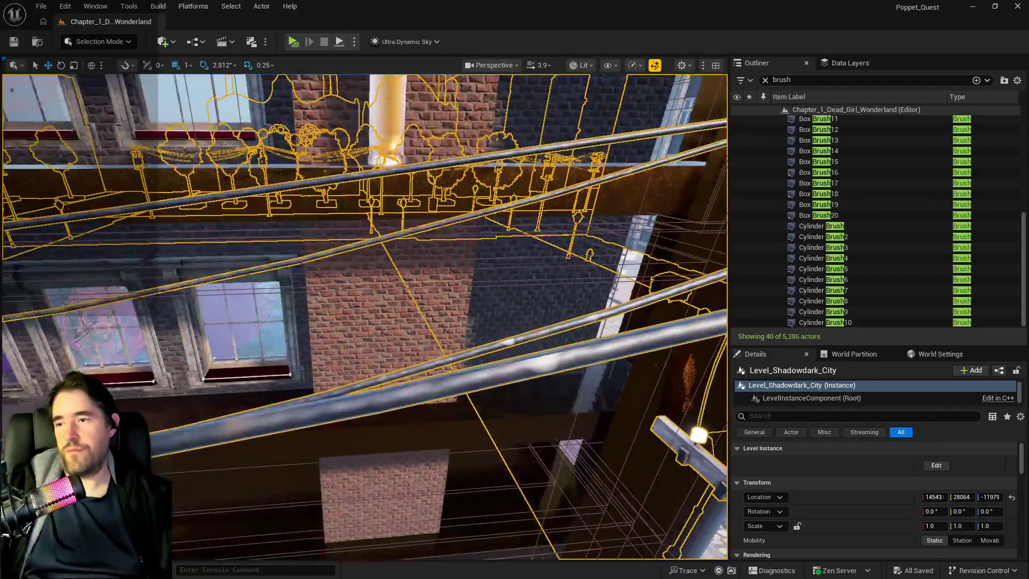
drag(258, 268, 223, 273)
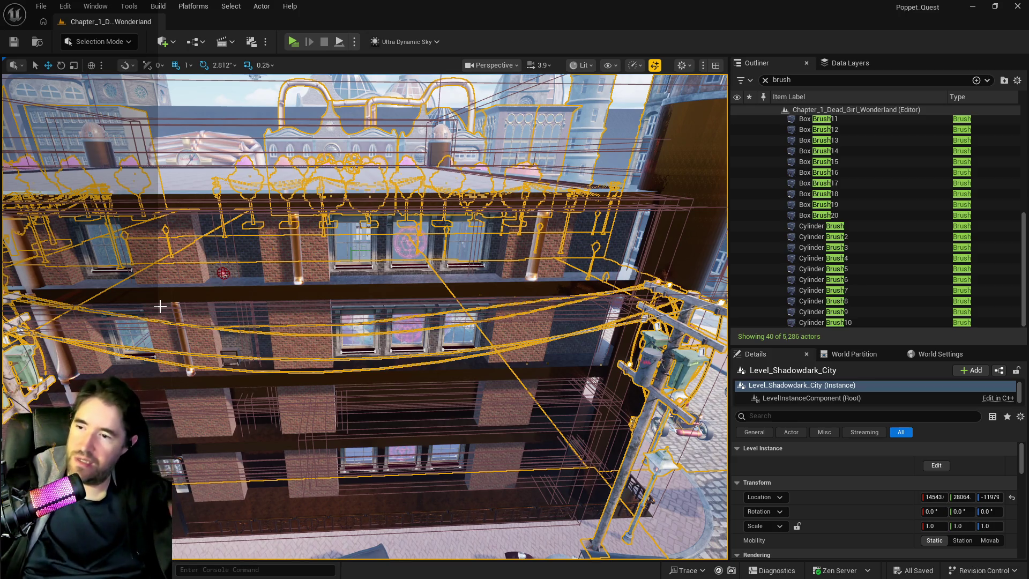
drag(144, 327, 143, 369)
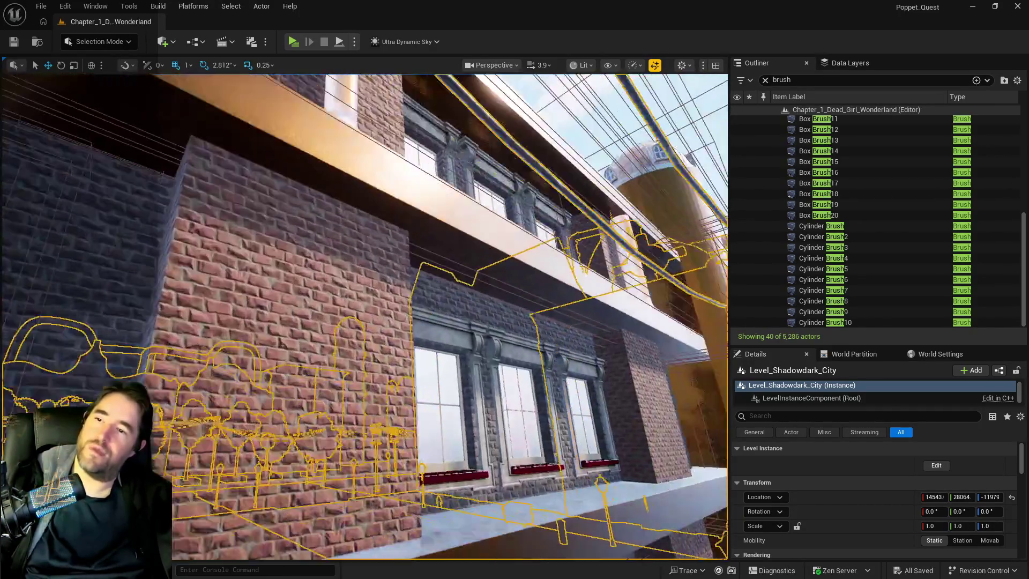
drag(144, 370, 144, 392)
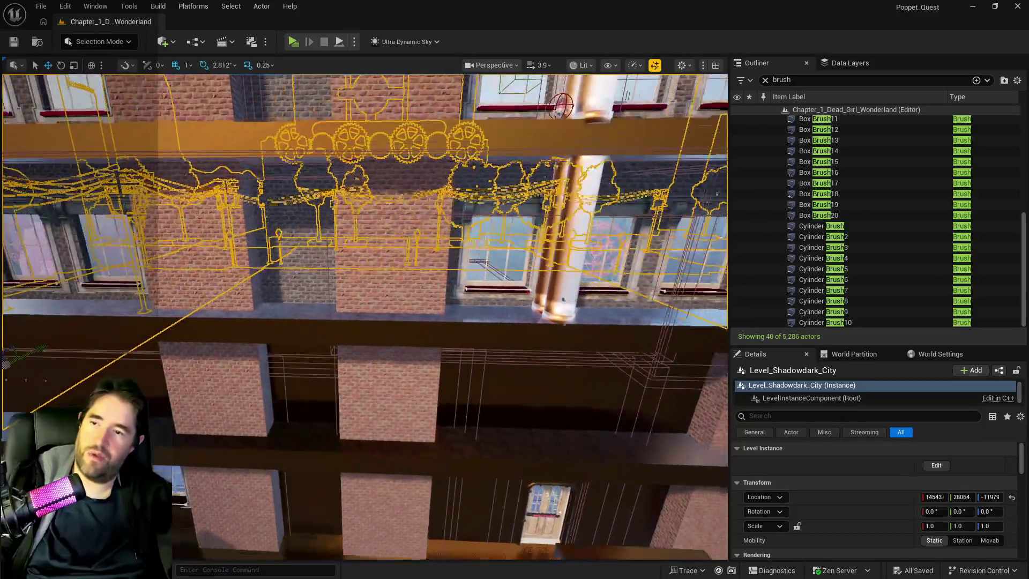
drag(144, 391, 144, 423)
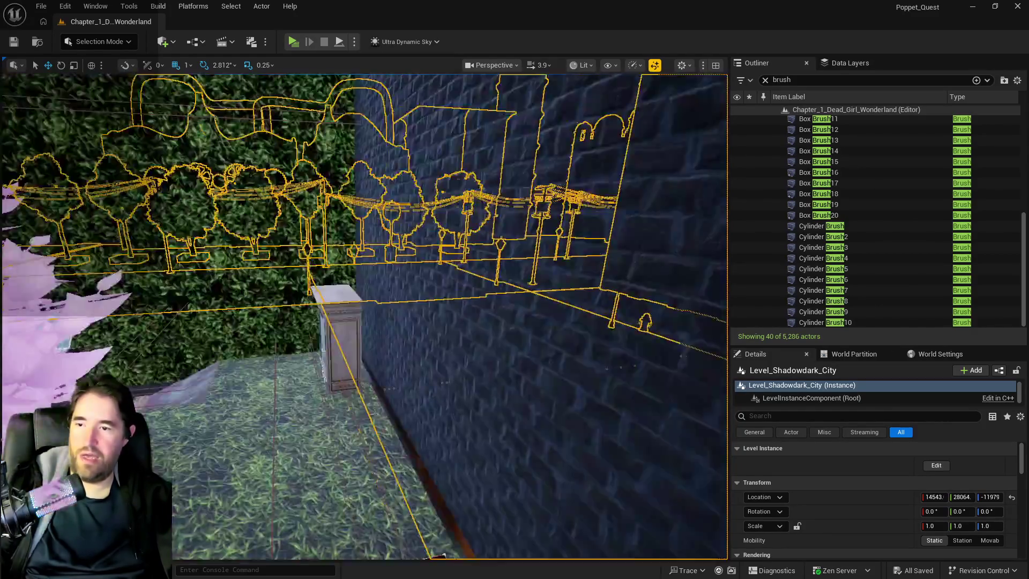
drag(144, 423, 144, 456)
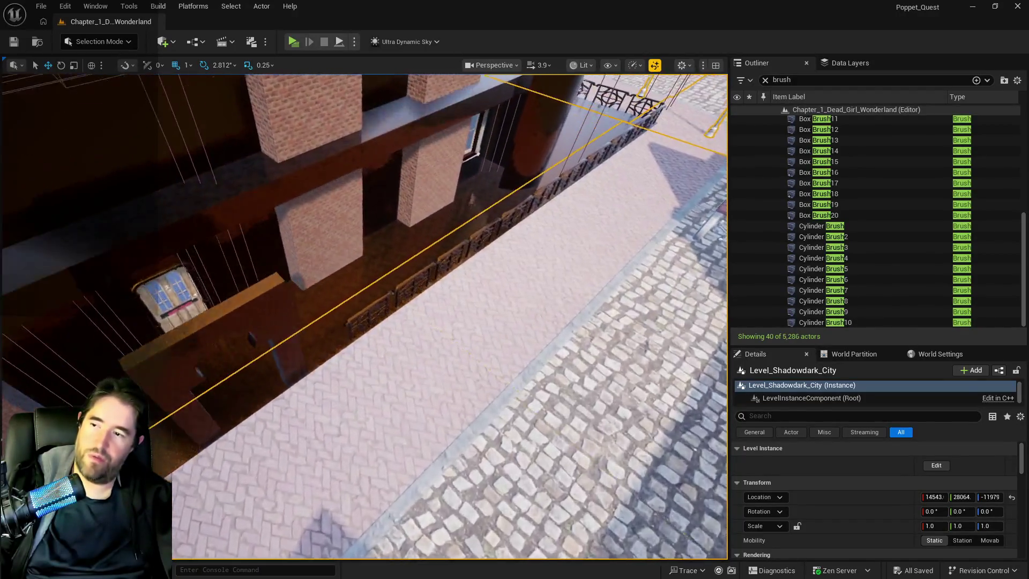
drag(144, 456, 144, 472)
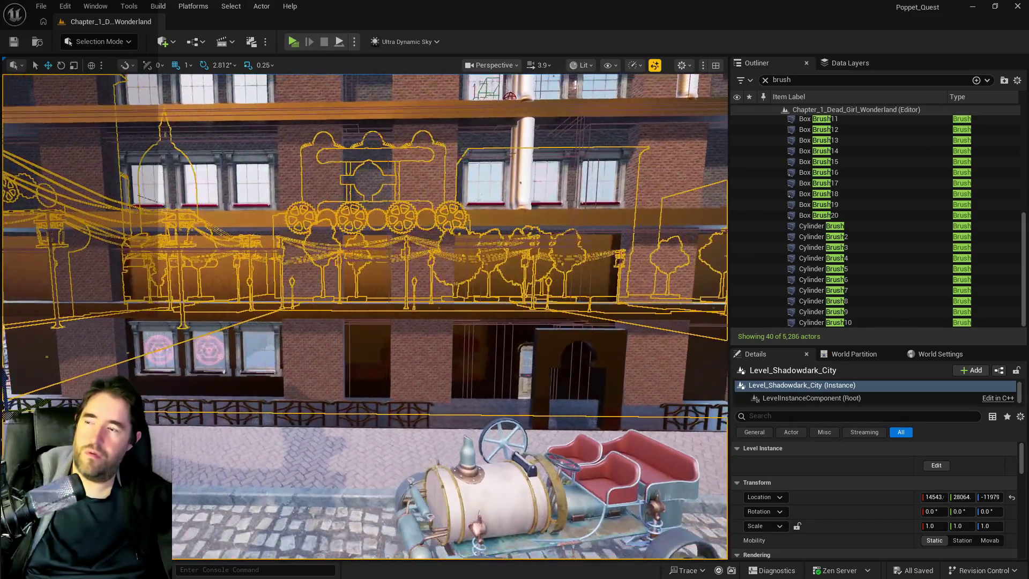
drag(143, 471, 144, 495)
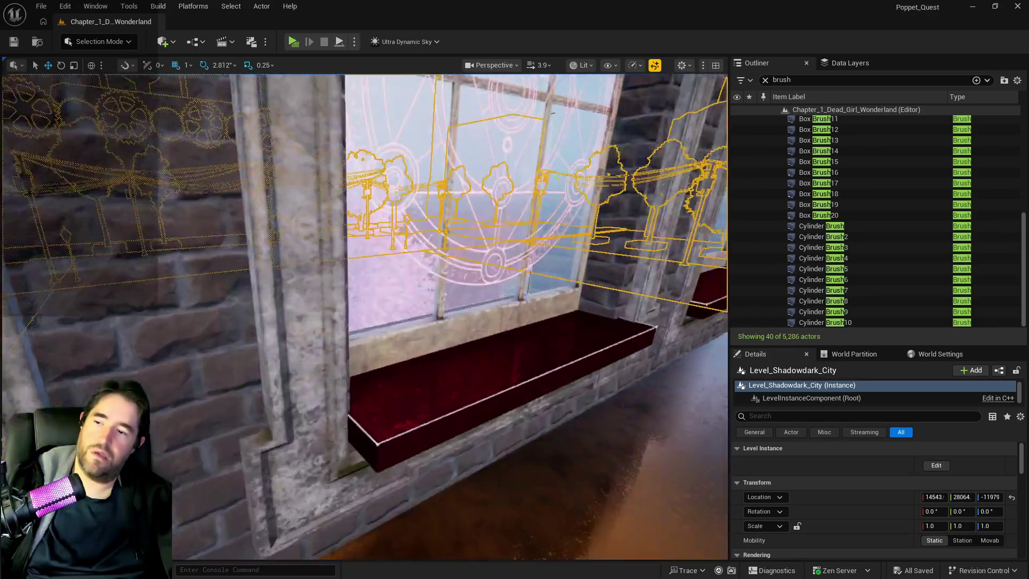
key(s)
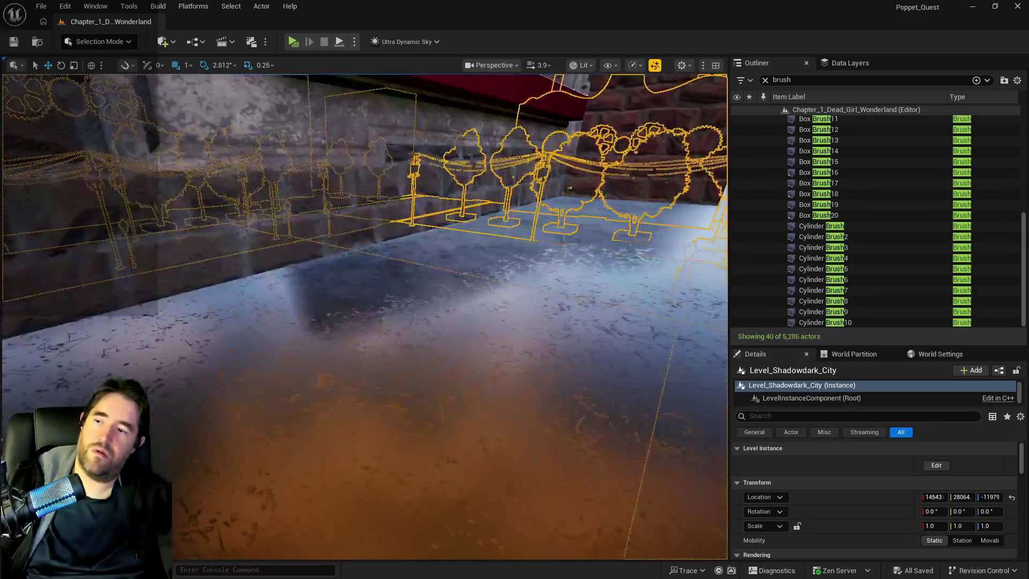
drag(143, 495, 143, 511)
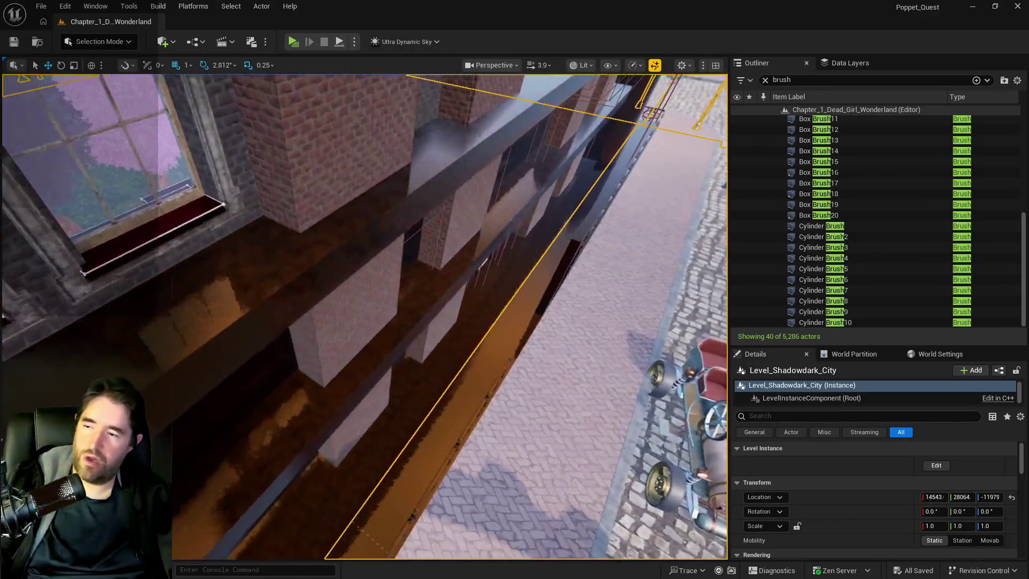
key(w)
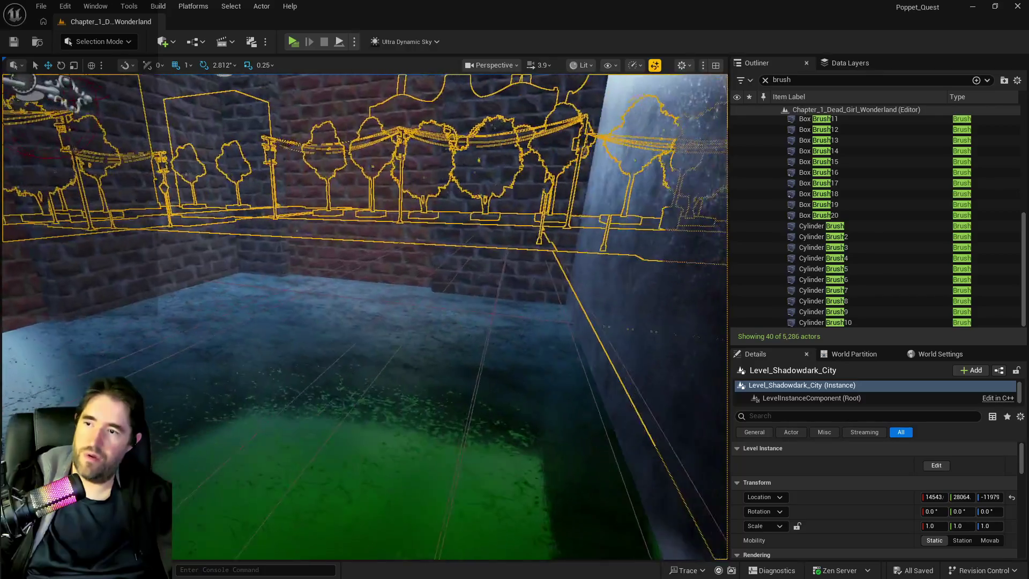
key(s)
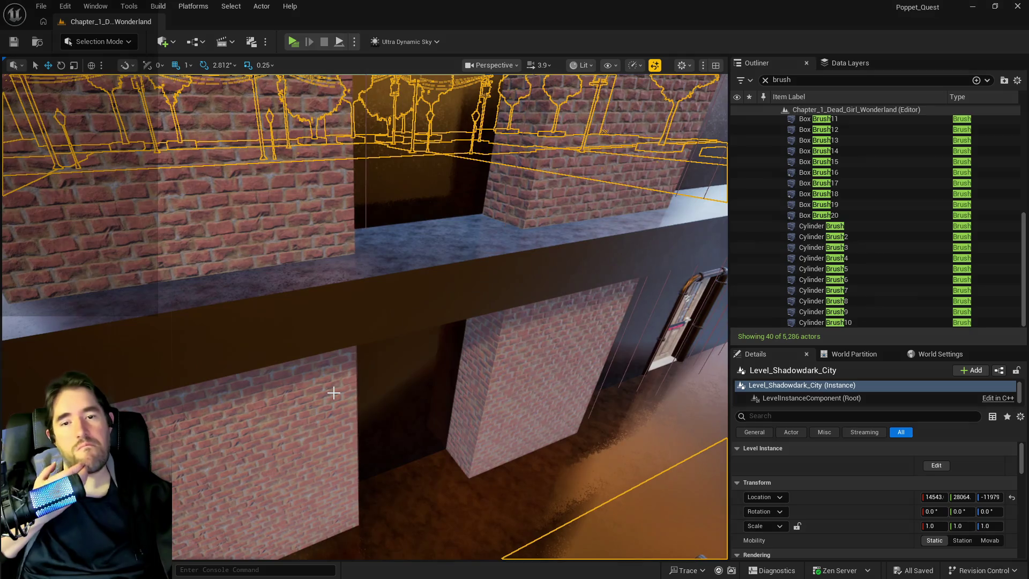
mouse_move(337, 416)
mouse_down()
mouse_move(300, 413)
mouse_move(353, 413)
mouse_move(353, 375)
mouse_move(354, 426)
mouse_up()
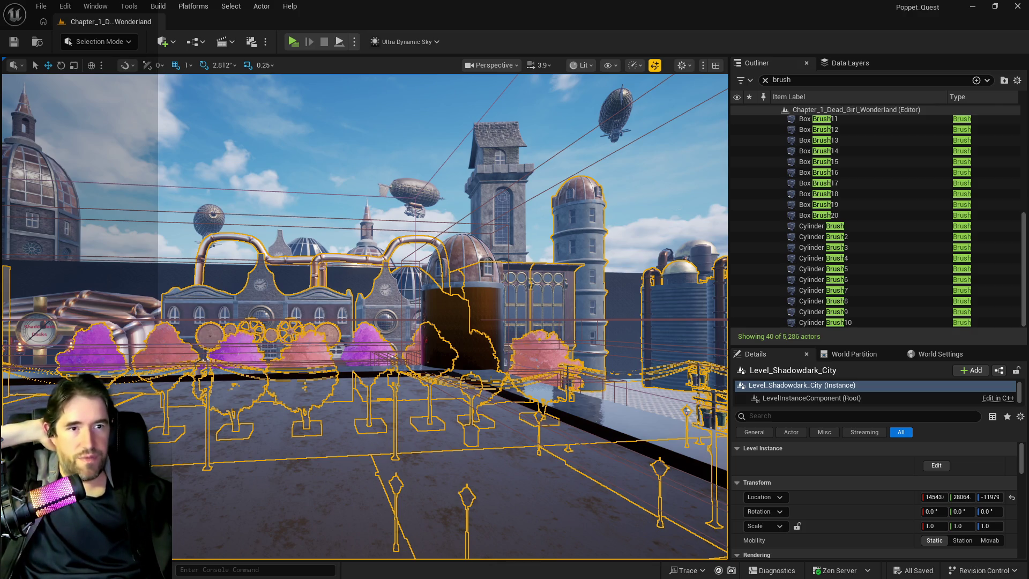
Find Ultra_Dynamic_Sky by searching 'ultra', set its Time Of Day to 2400, and save
drag(478, 477, 375, 469)
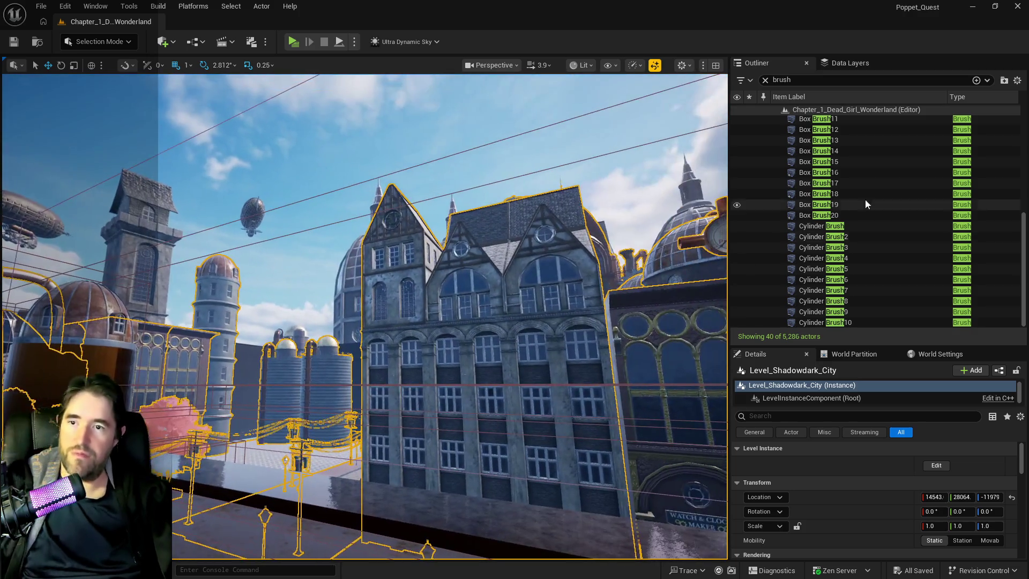
double_click(782, 80)
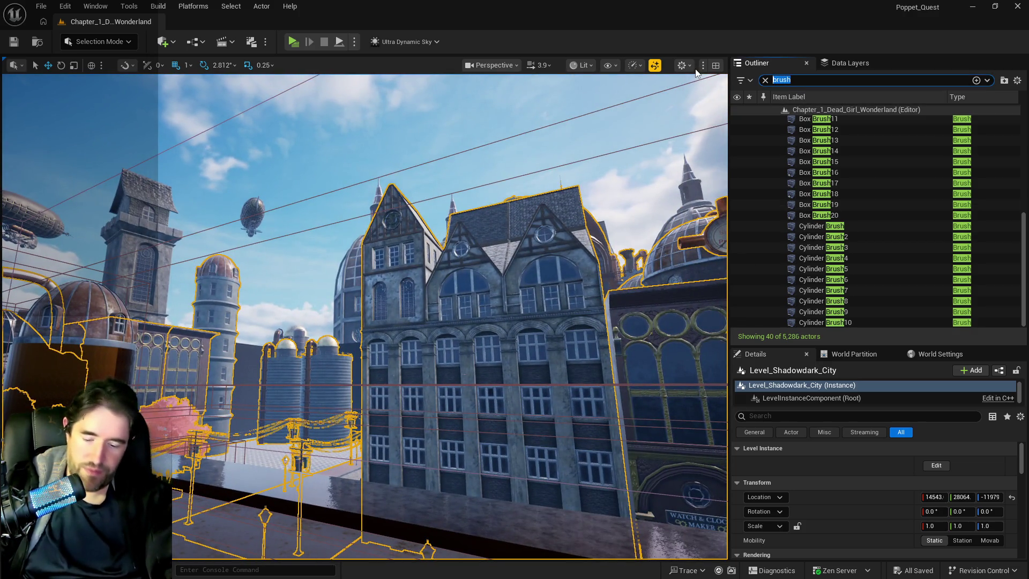
text(ultra)
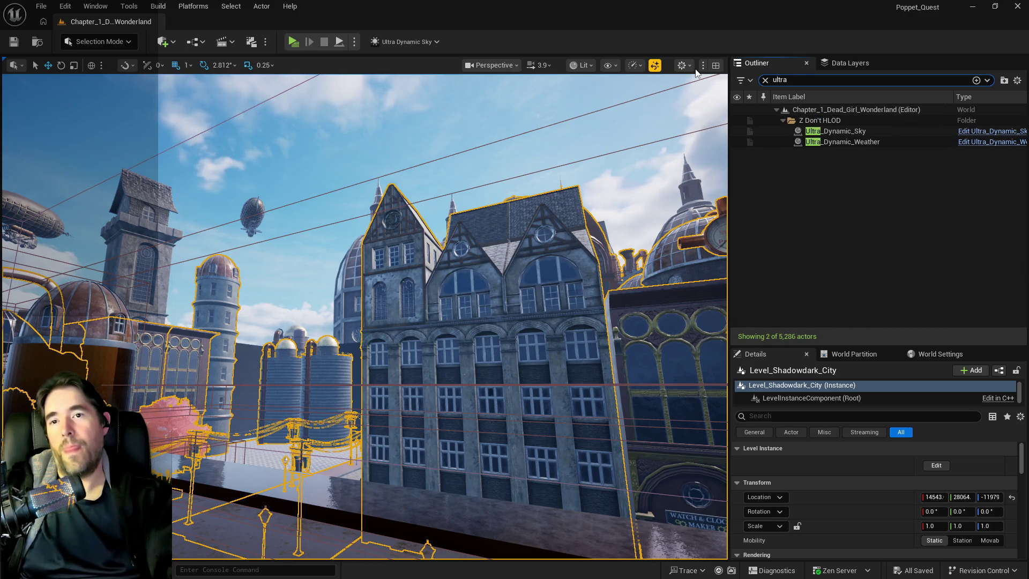
click(828, 132)
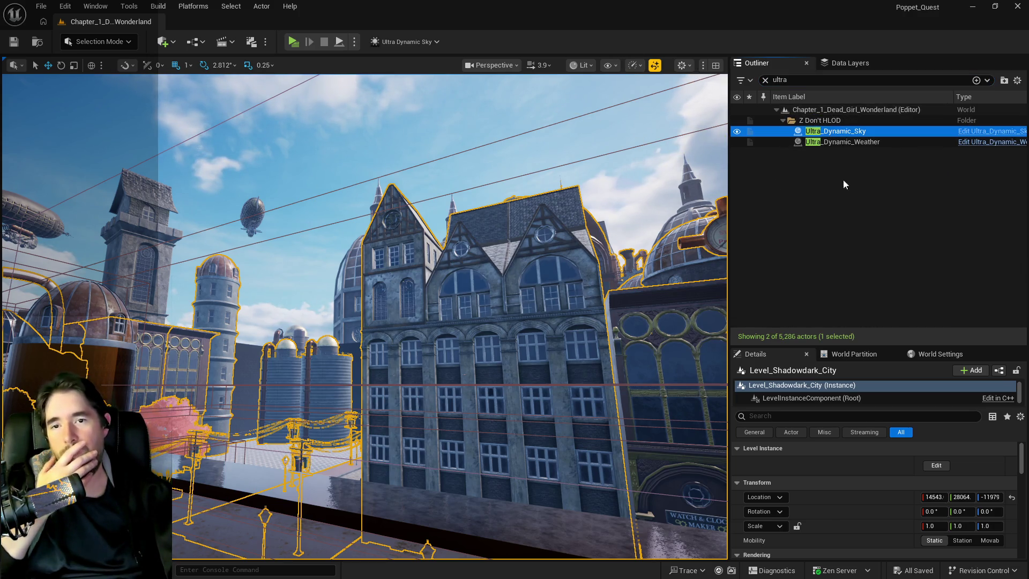
drag(943, 551, 986, 551)
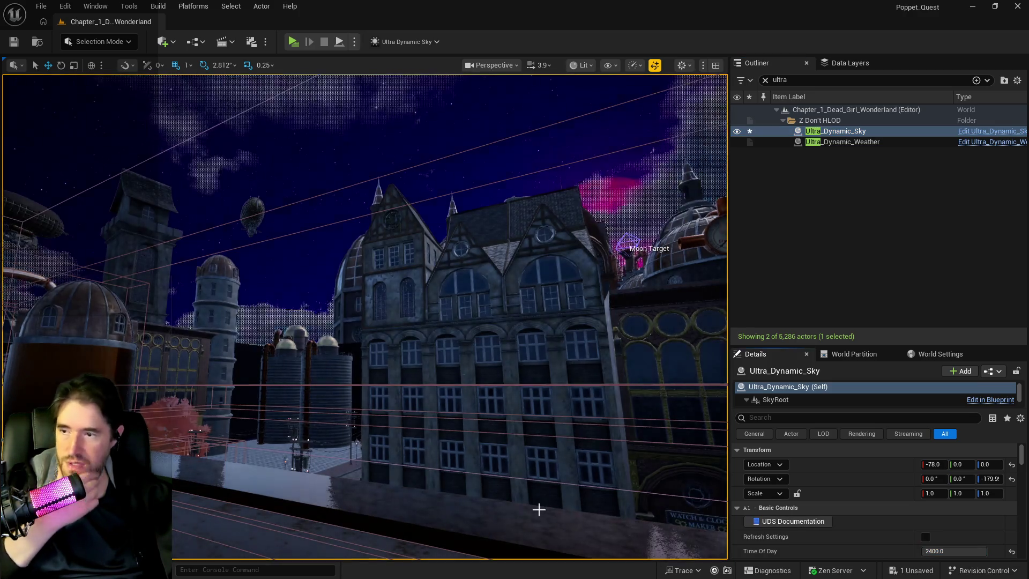
key(ctrl+s)
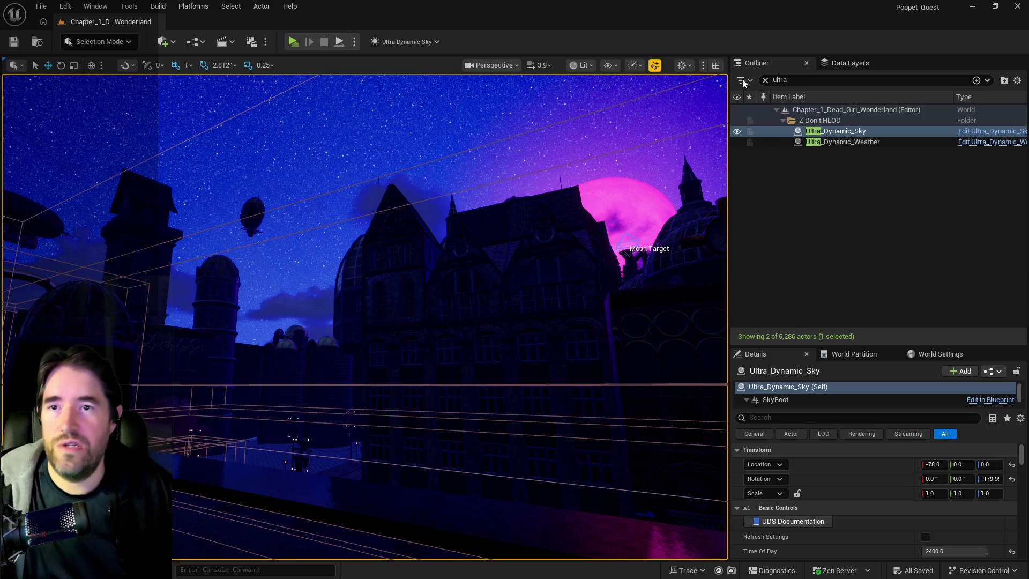
Clear the 'ultra' filter from the Outliner search
click(765, 79)
Filter the Outliner for 'brush' and select the two icosahedron shapes
key(f)
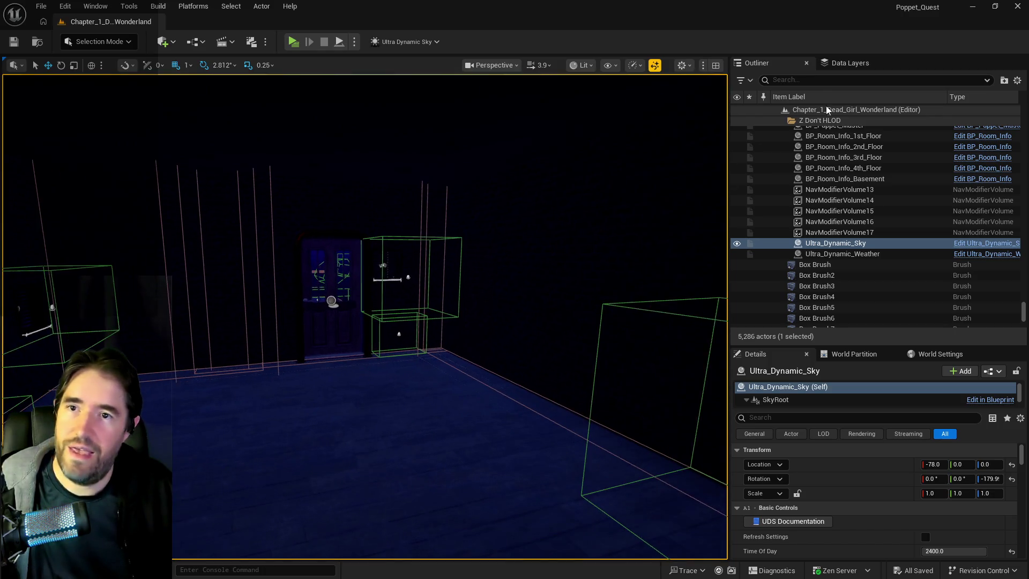
click(817, 80)
text(brush)
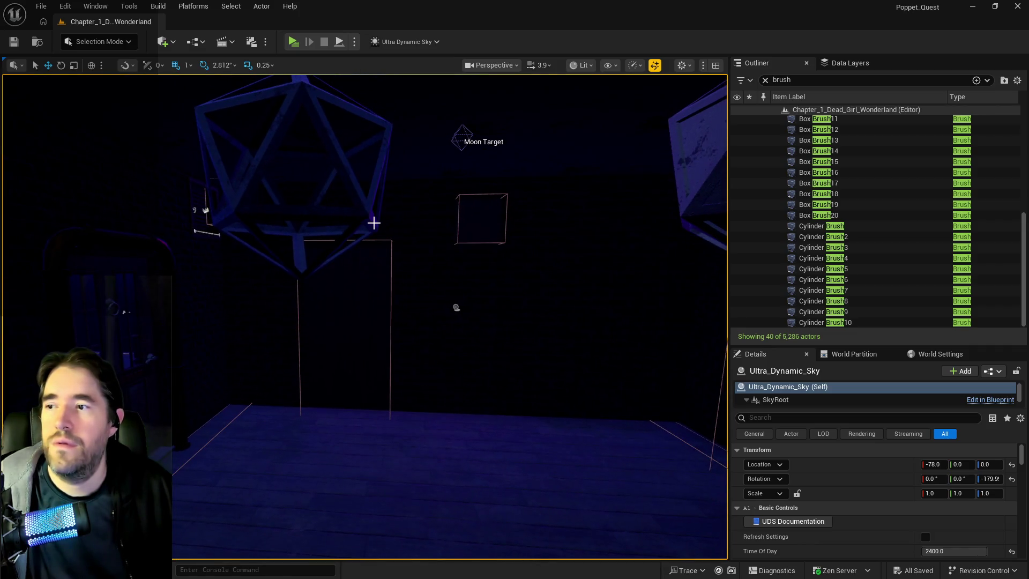
click(374, 222)
ctrl+click(383, 211)
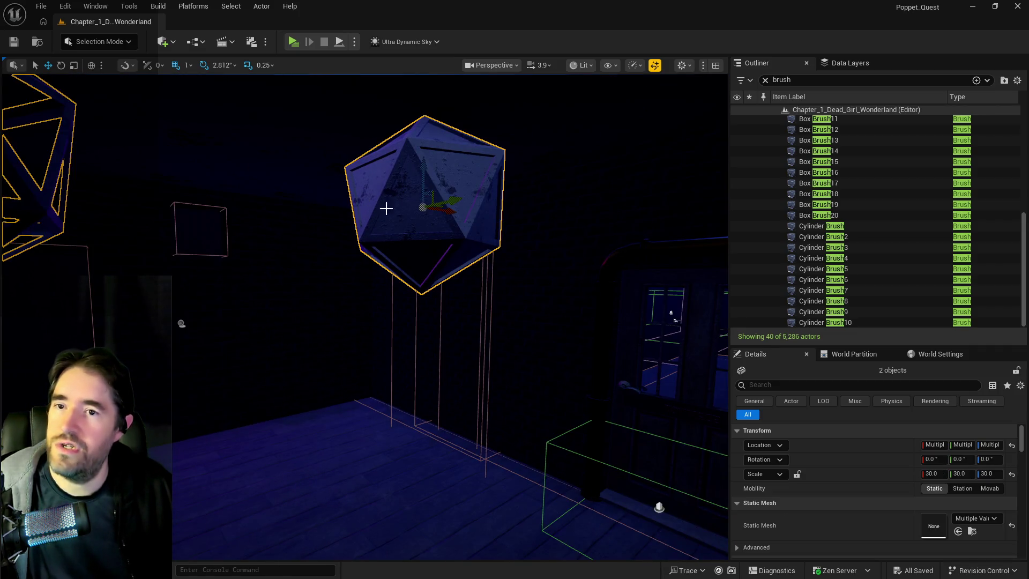
Add both icosahedrons to the DL_C1_Magician_Room data layer
click(828, 64)
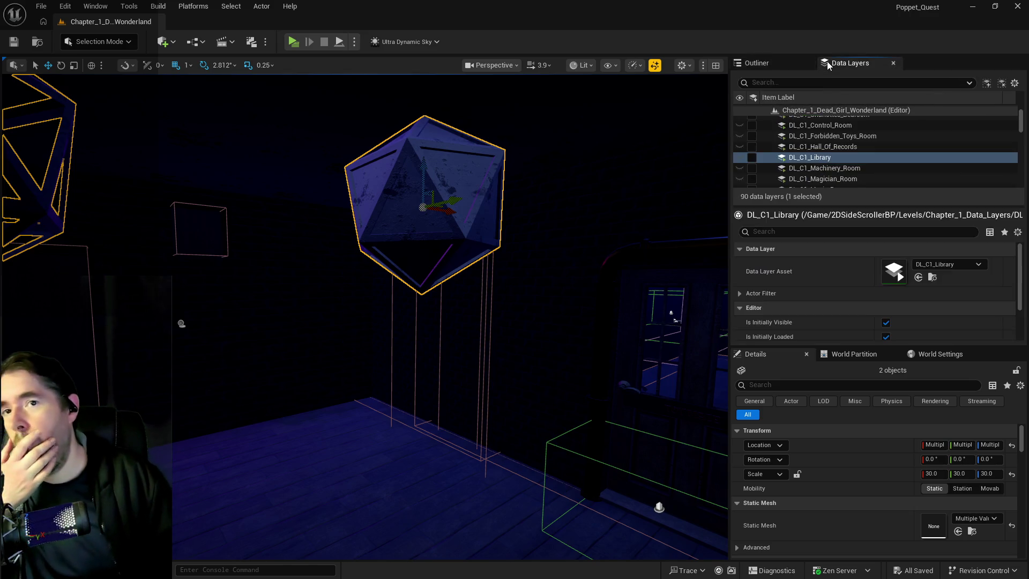
click(814, 85)
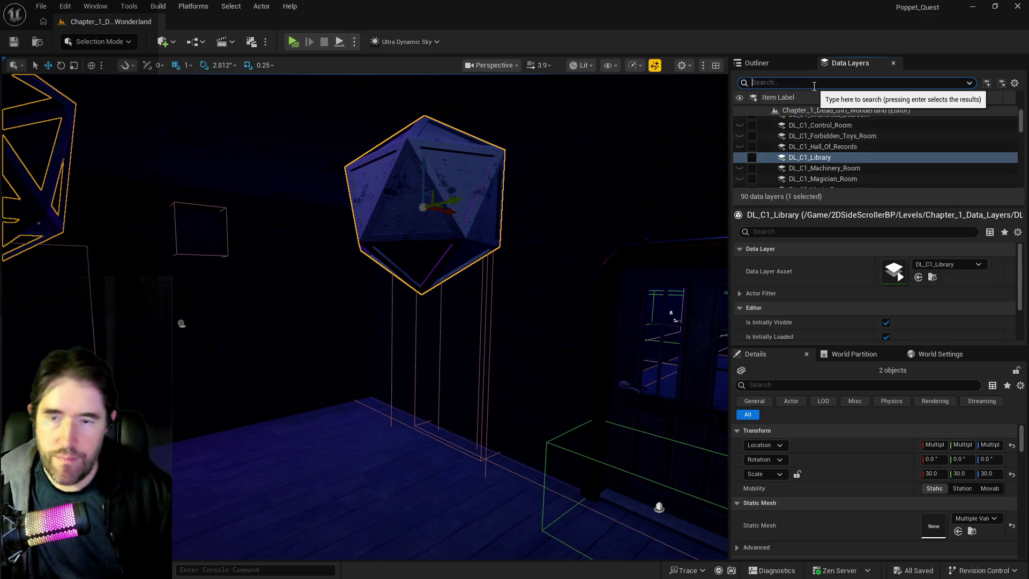
click(817, 168)
click(816, 179)
right_click(816, 179)
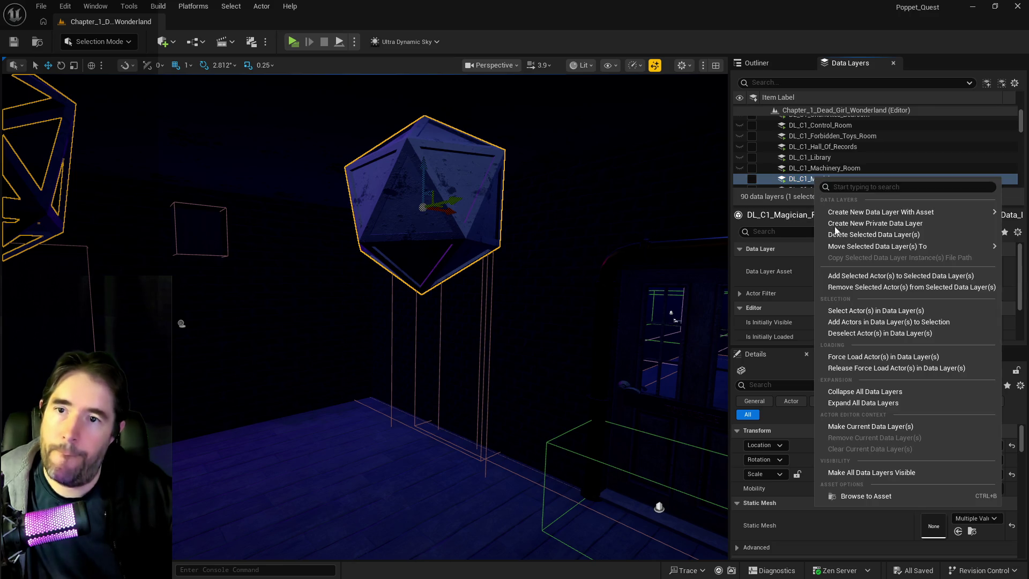
click(847, 276)
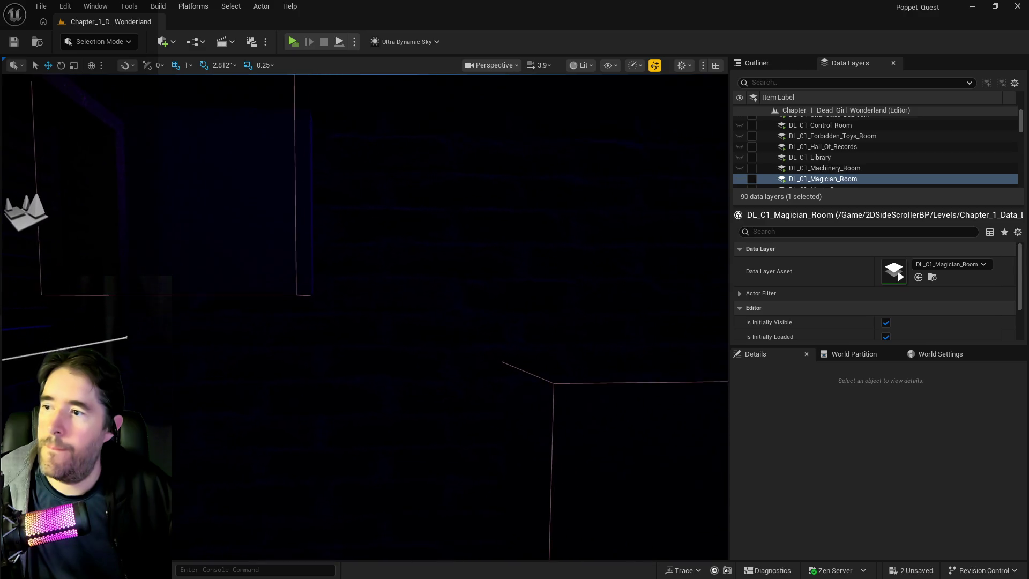
Select the four brick wall brushes around the Magician Room opening, starting with Box Brush9
click(379, 349)
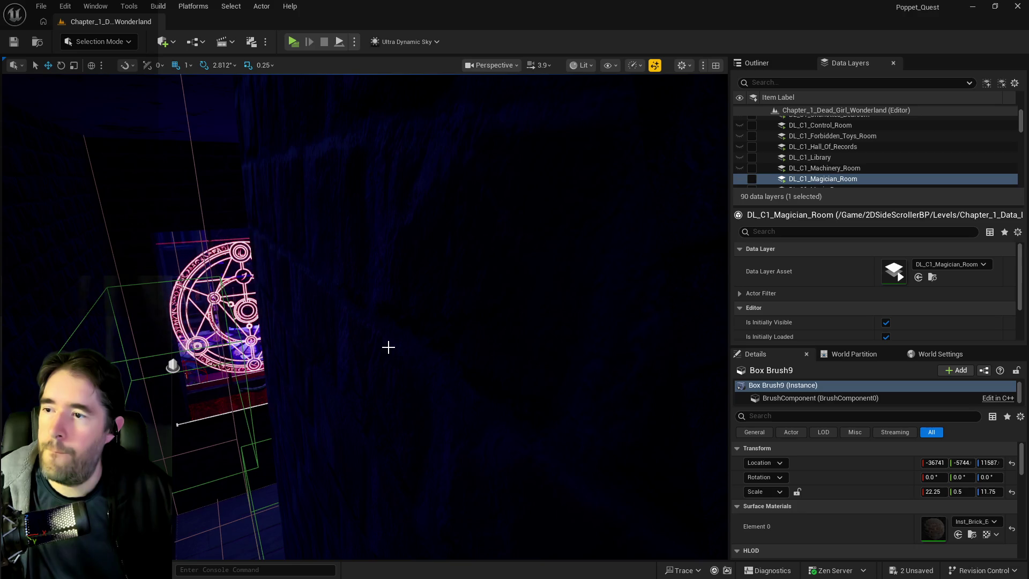
ctrl+click(388, 347)
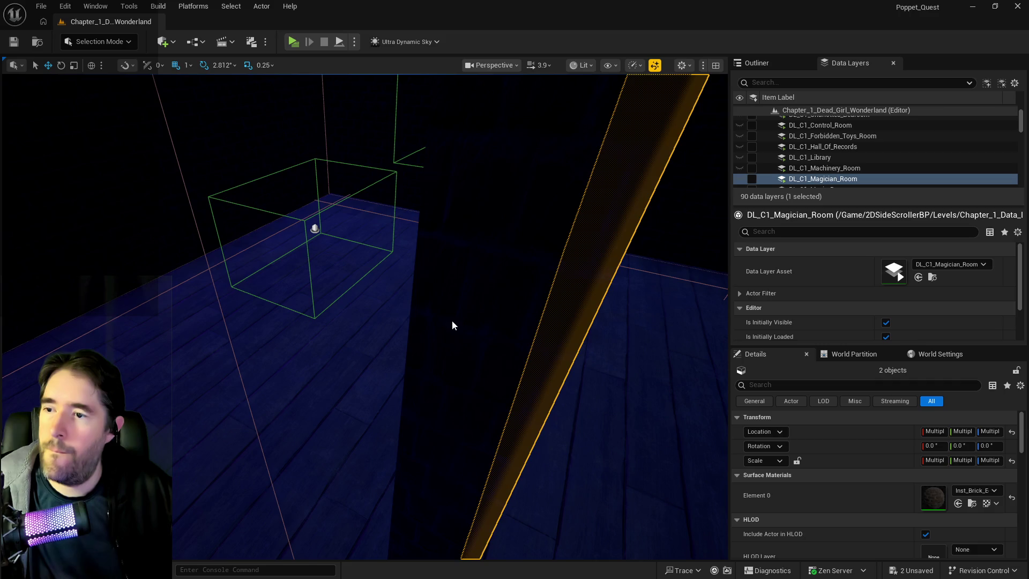
ctrl+click(450, 322)
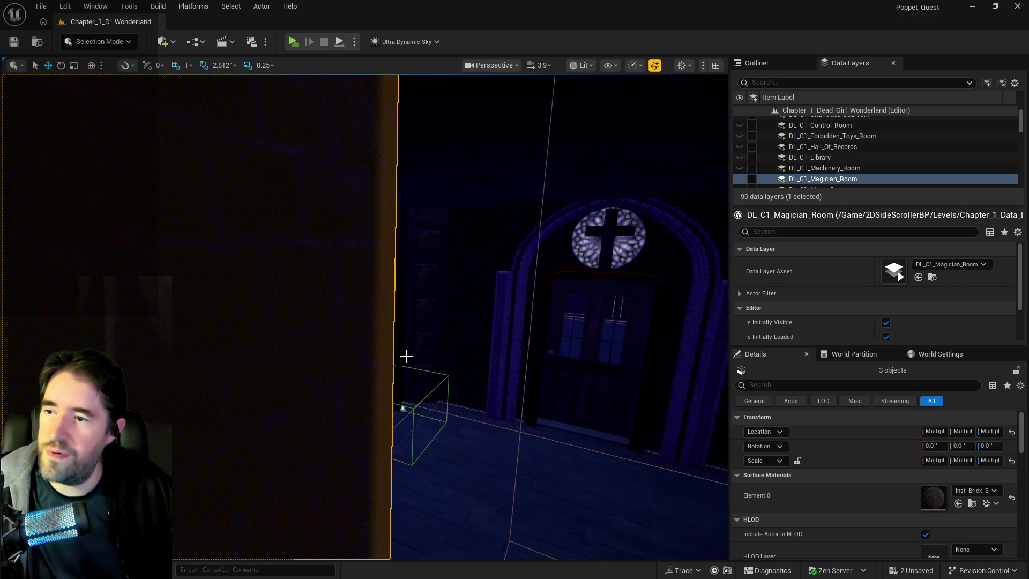
ctrl+click(288, 358)
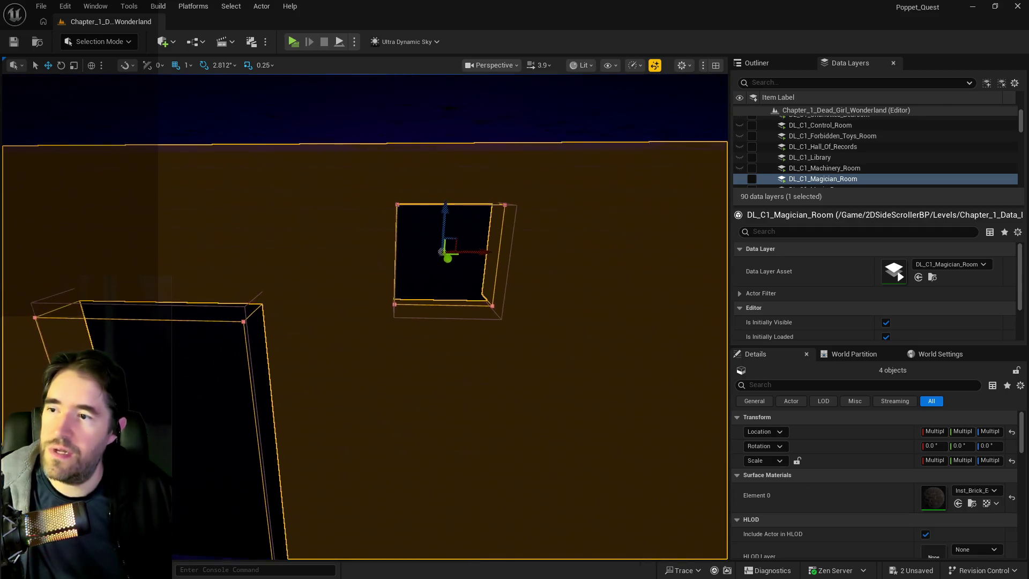
click(756, 63)
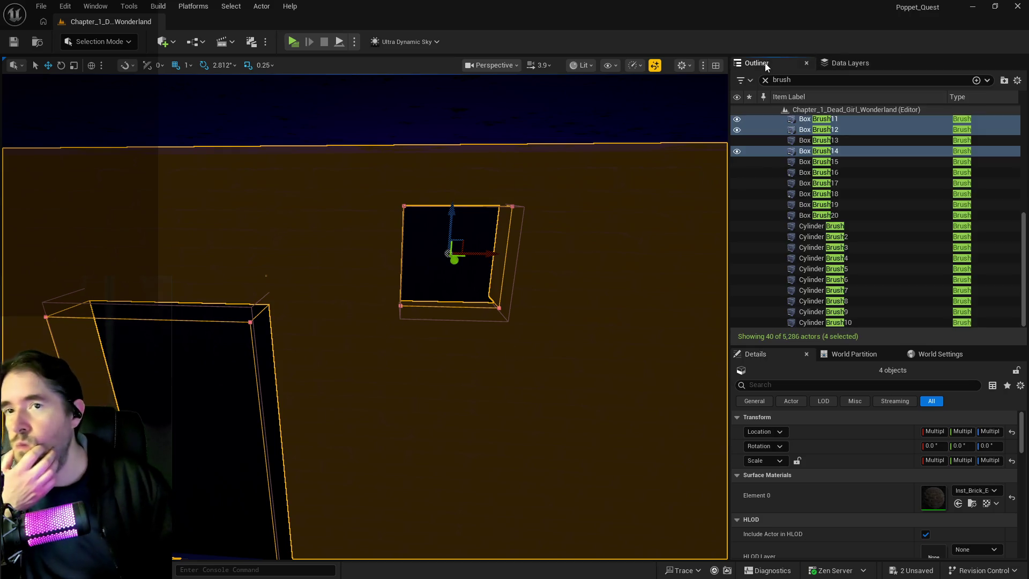
Select every surface of the four wall brushes using Geometry Select
scroll(799, 536, down, 3)
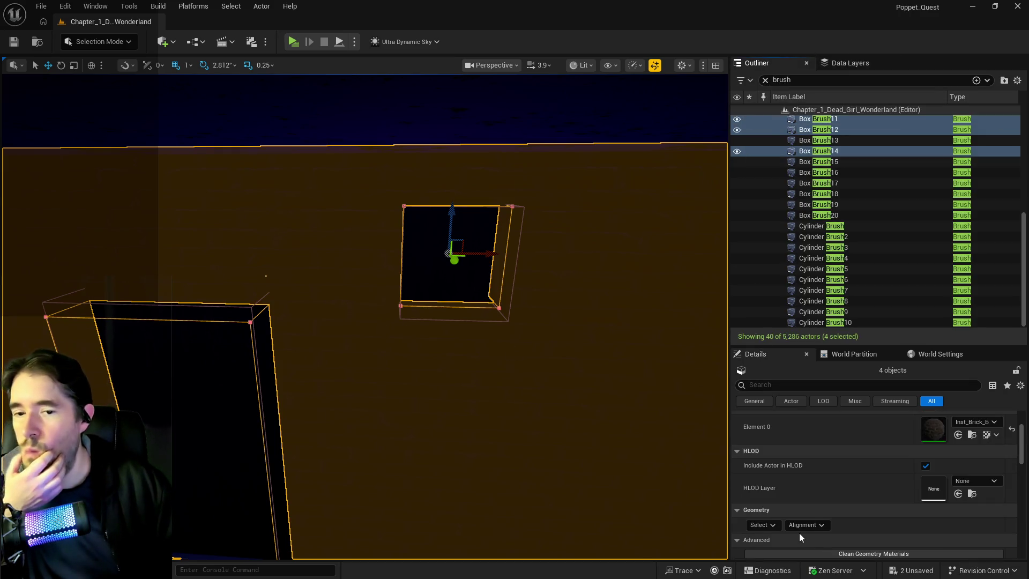
click(772, 526)
click(797, 413)
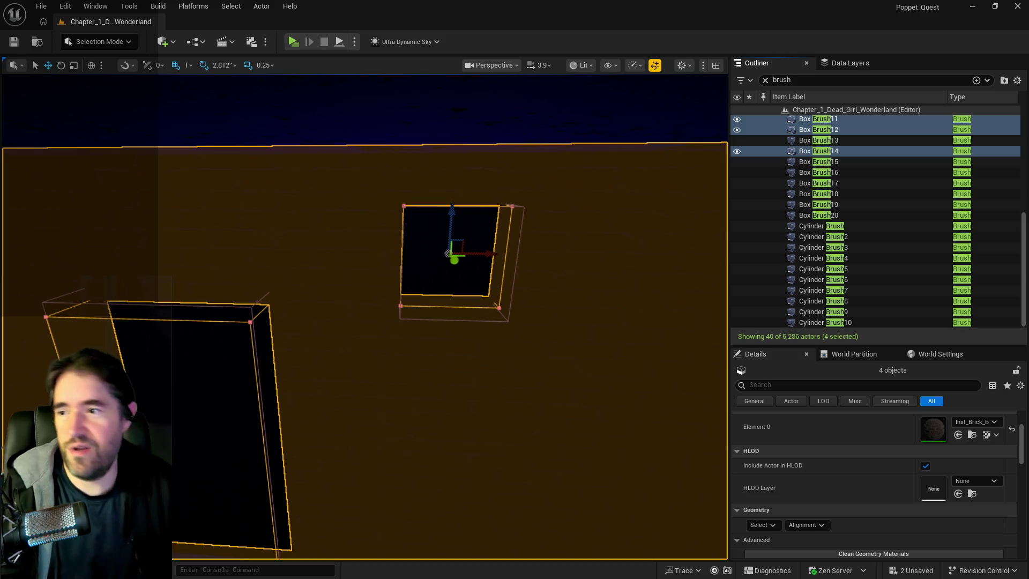
Set the surface texture Scale U and V to 0.5 with the lock on and apply it
scroll(766, 483, down, 4)
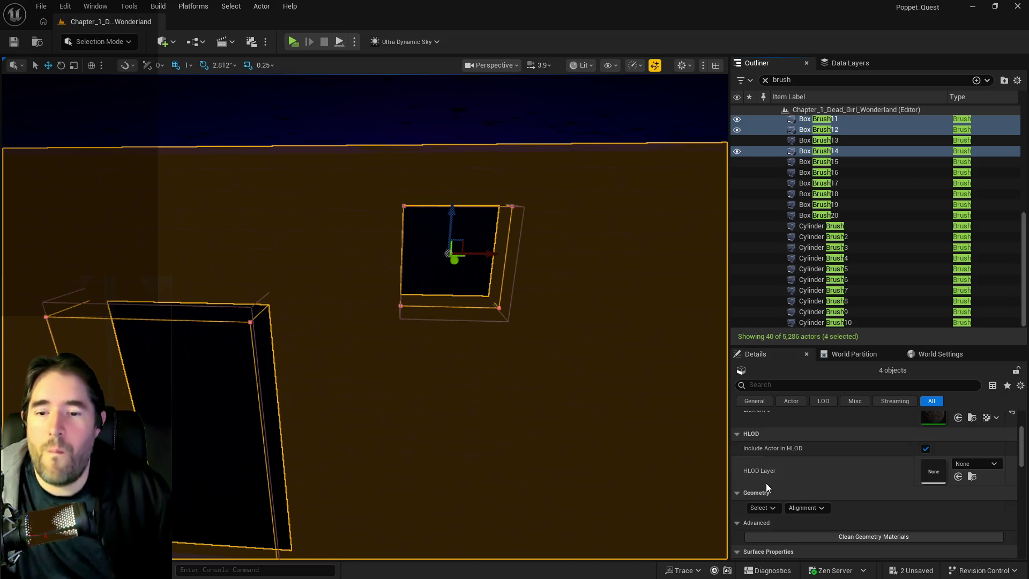
scroll(834, 545, down, 3)
click(788, 535)
text(0.5)
key(Return)
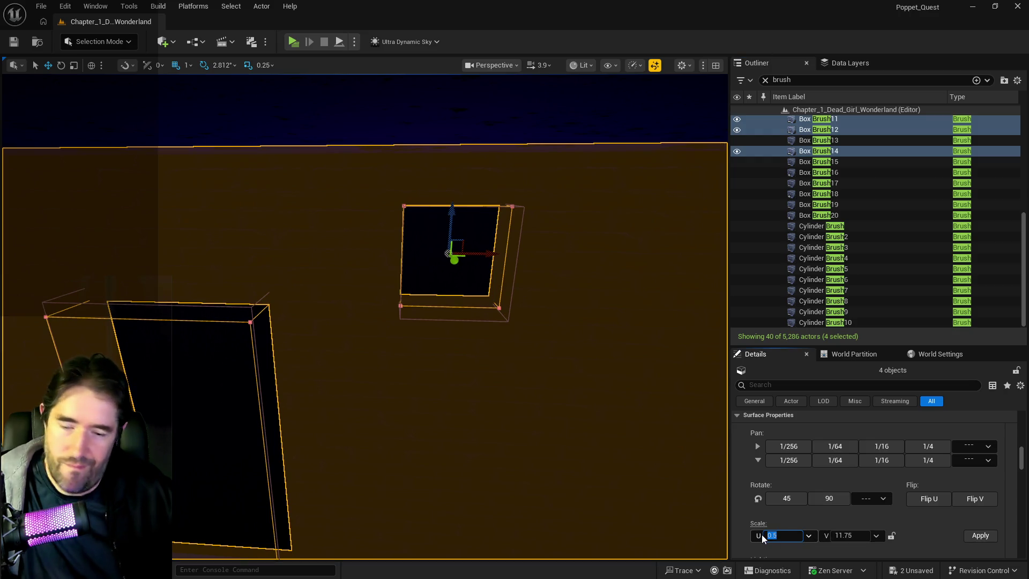
text(10)
click(891, 535)
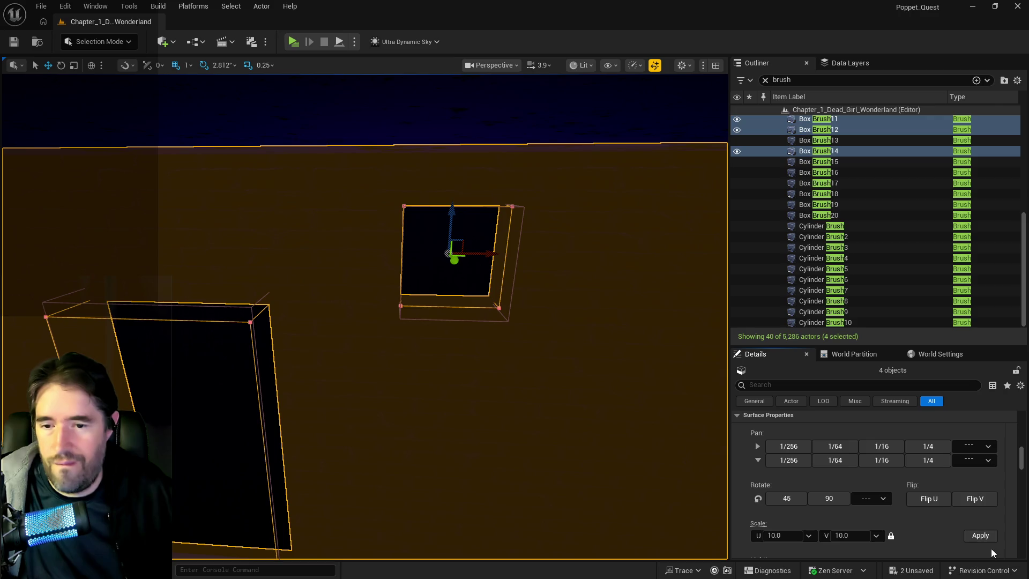
click(978, 538)
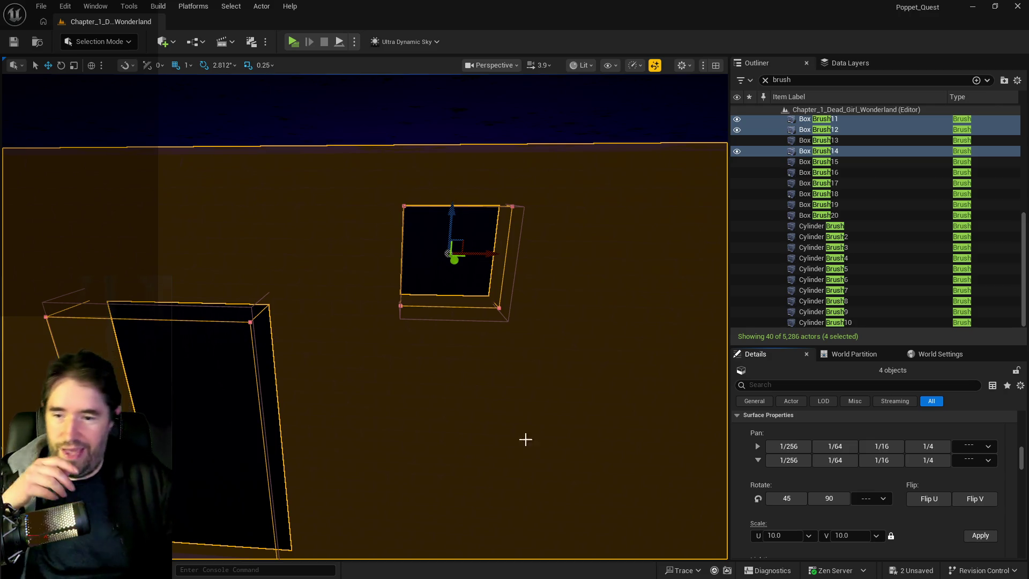
scroll(965, 509, down, 1)
scroll(929, 523, down, 2)
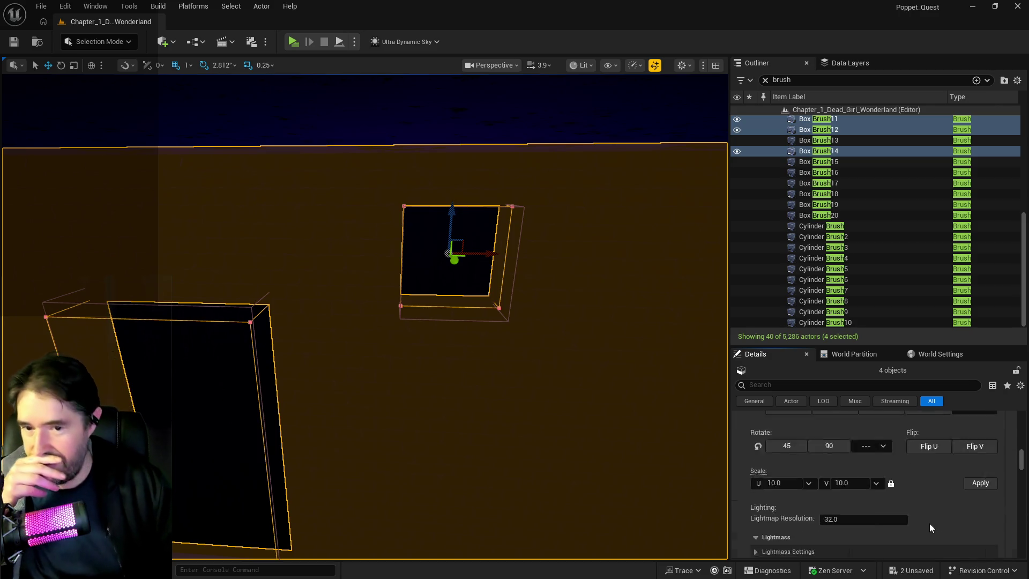
scroll(905, 522, up, 5)
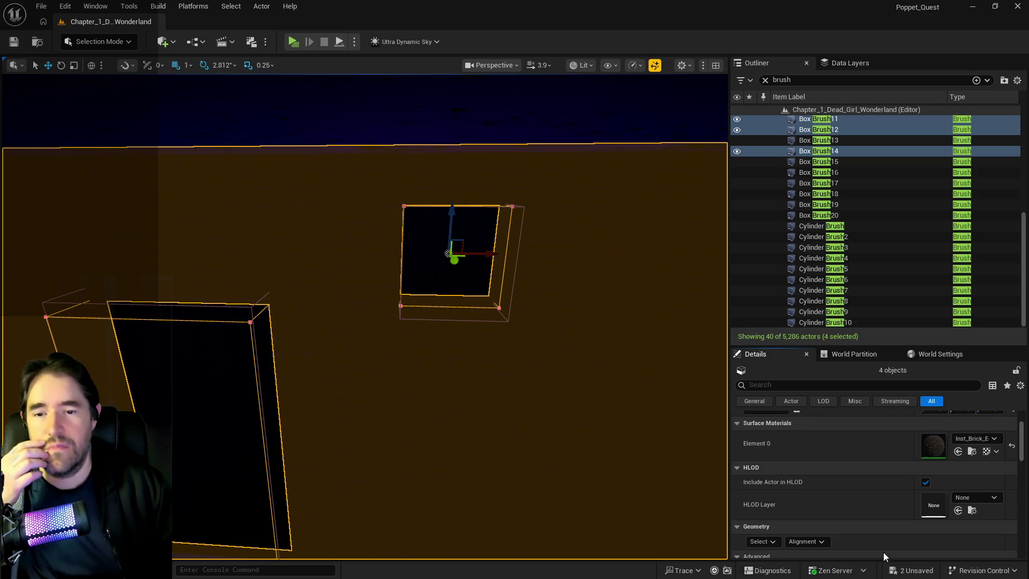
scroll(871, 476, down, 5)
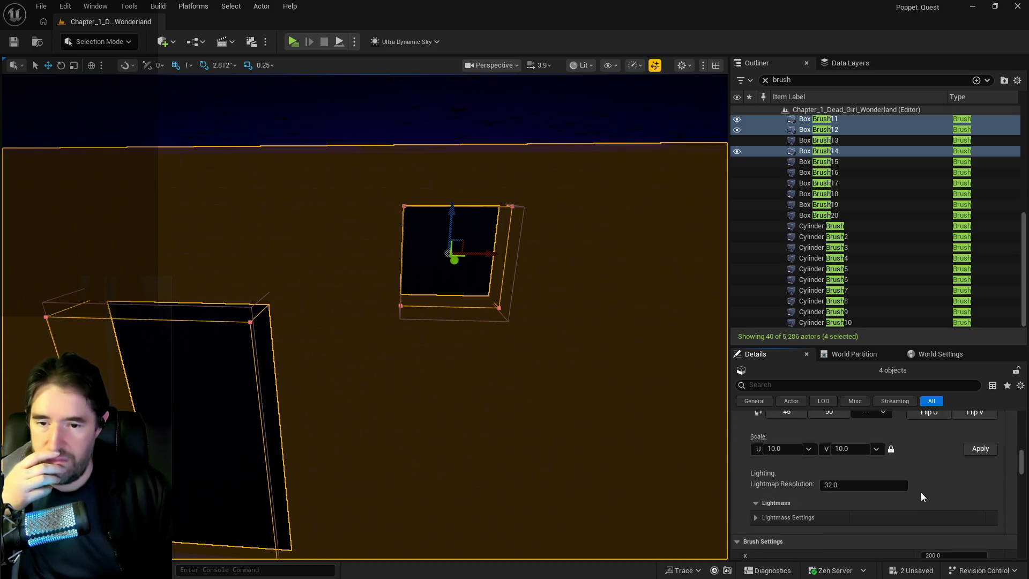
scroll(921, 499, up, 2)
scroll(920, 498, down, 6)
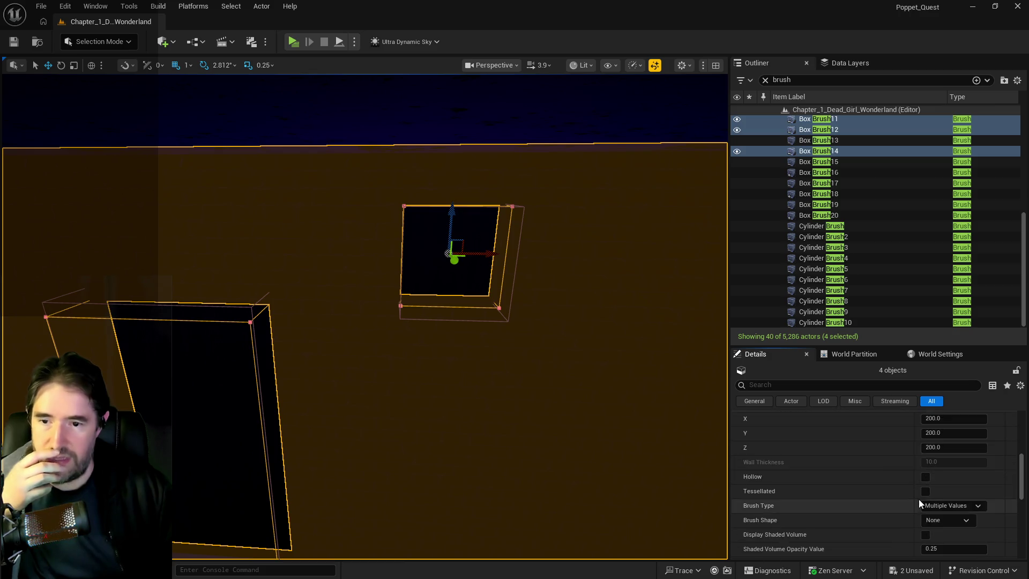
Save the brushes as static mesh SM_Magician_Room_Illusion_Wall in Content/2DSideScrollerBP/A/Magician_Room
click(936, 472)
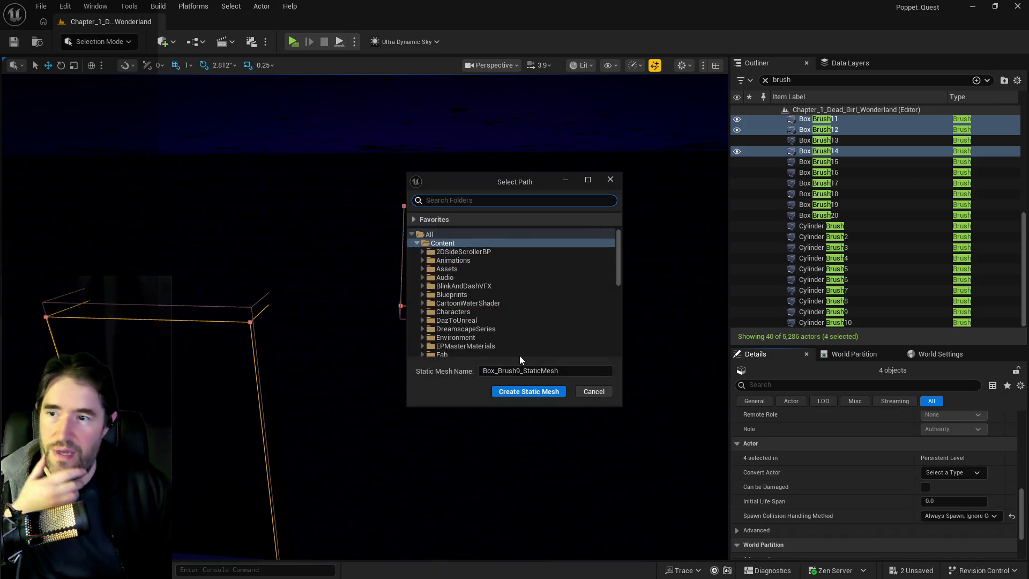
click(428, 260)
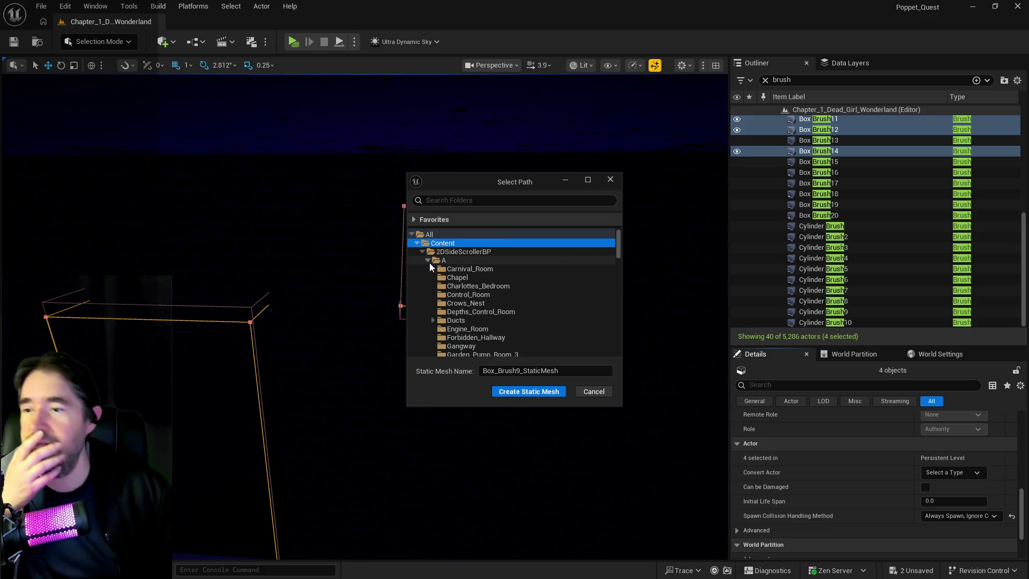
scroll(461, 289, down, 5)
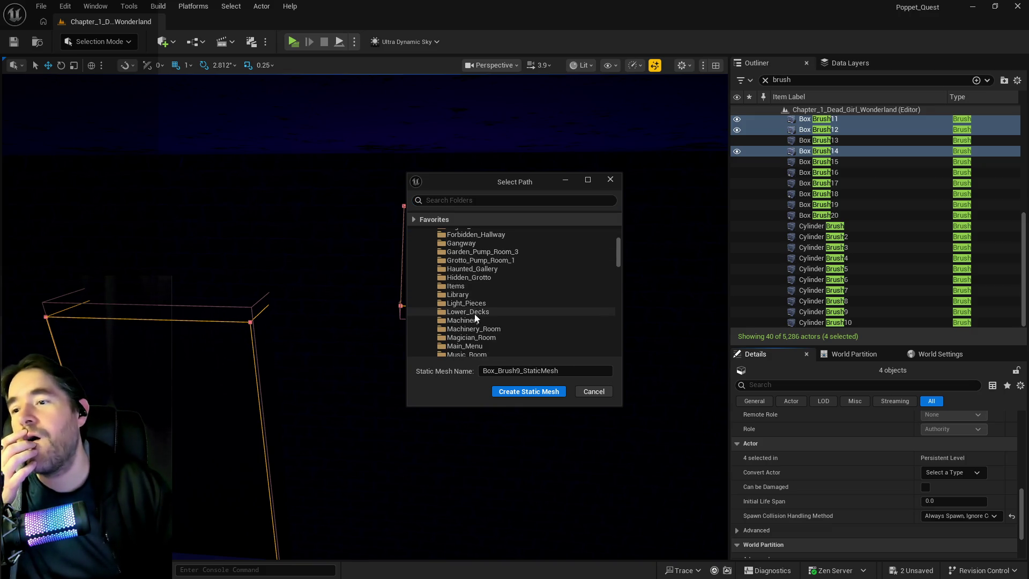
click(536, 371)
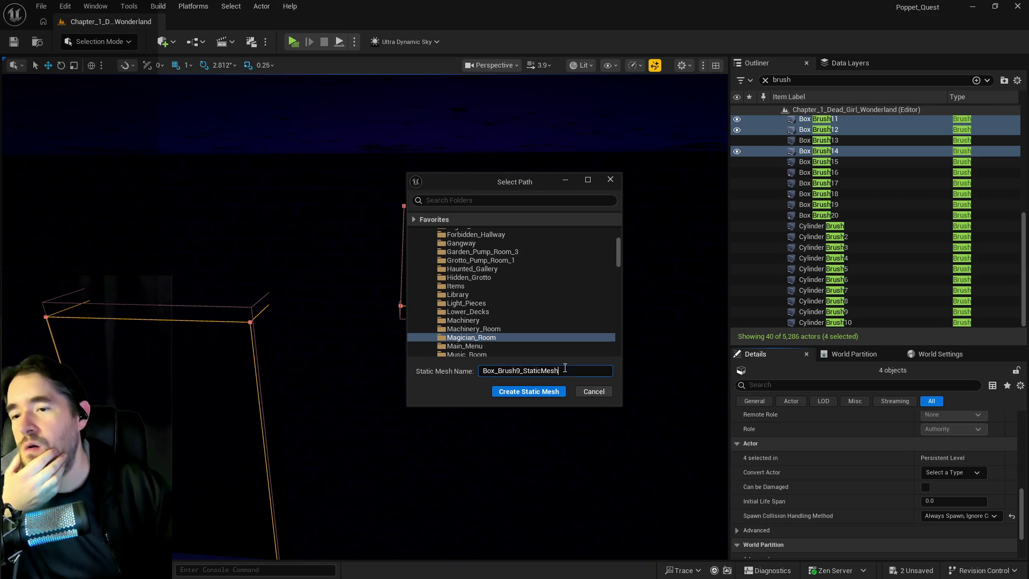
text(SM_)
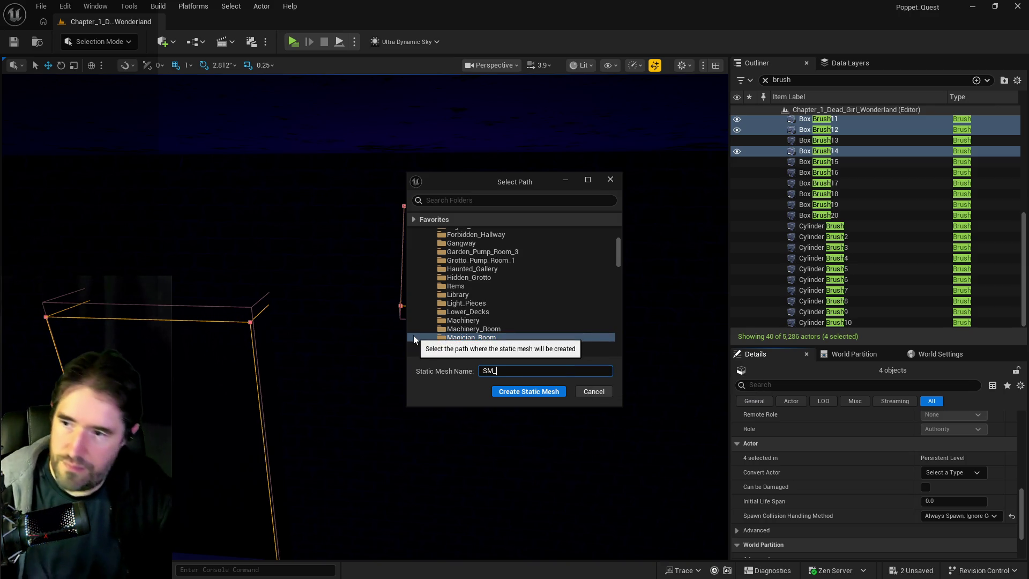
text(Magician_Room_I)
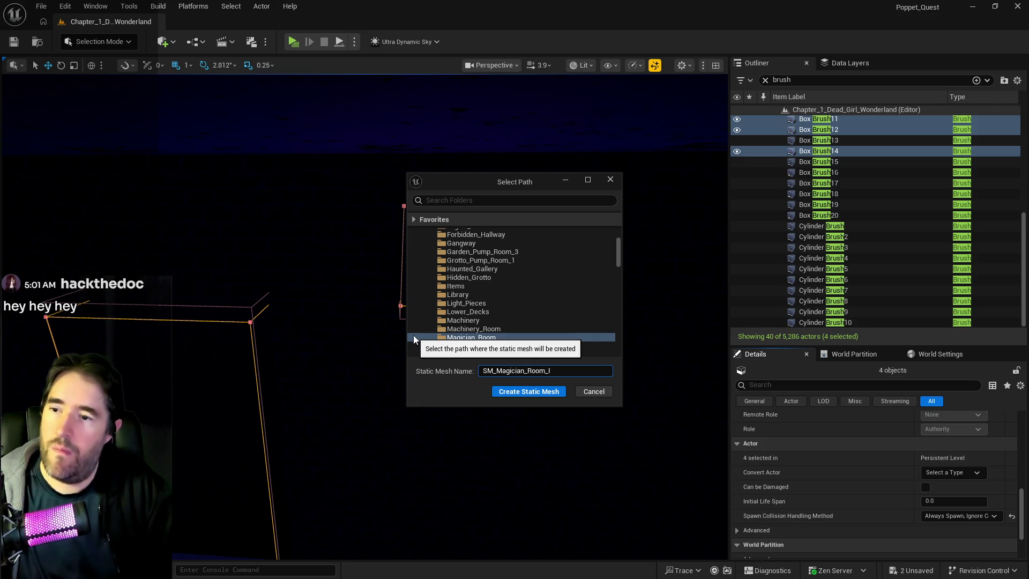
text(llusion_Wall)
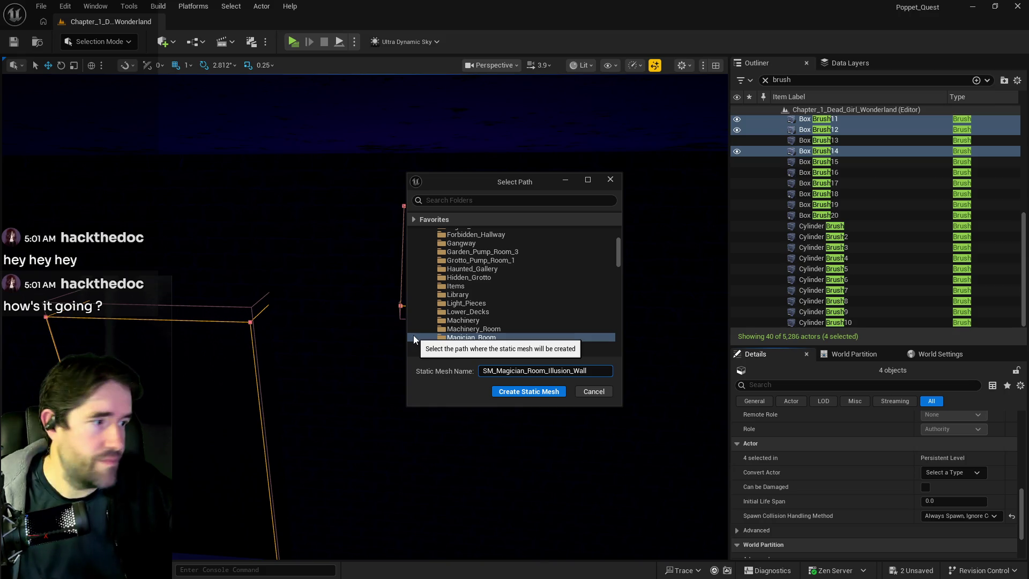
click(509, 394)
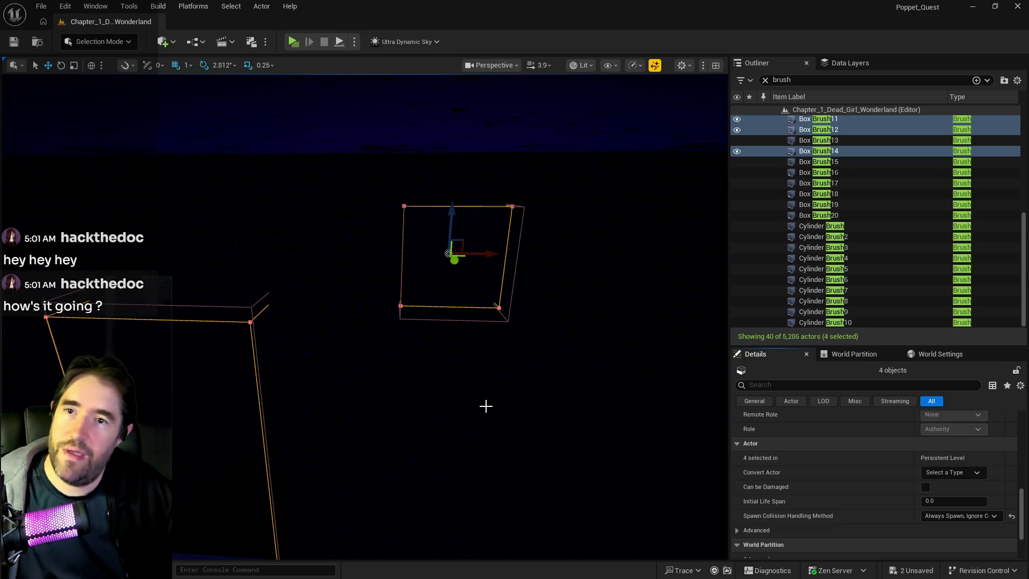
mouse_move(469, 414)
mouse_down()
mouse_move(550, 331)
mouse_move(522, 317)
mouse_move(547, 332)
mouse_up()
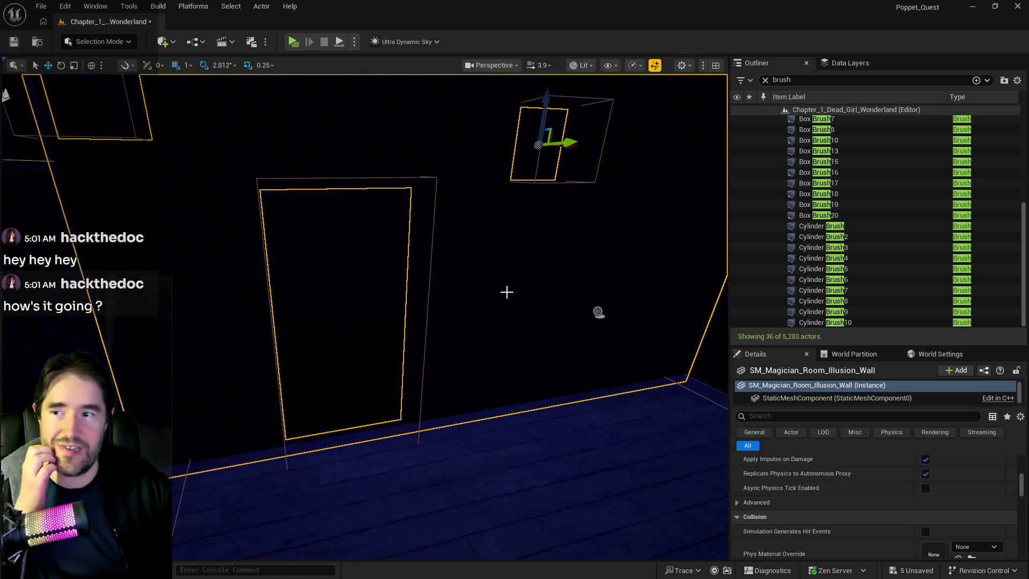
Open SM_Magician_Room_Illusion_Wall in the Static Mesh editor and maximize the editor window
right_click(506, 292)
mouse_move(514, 289)
click(540, 236)
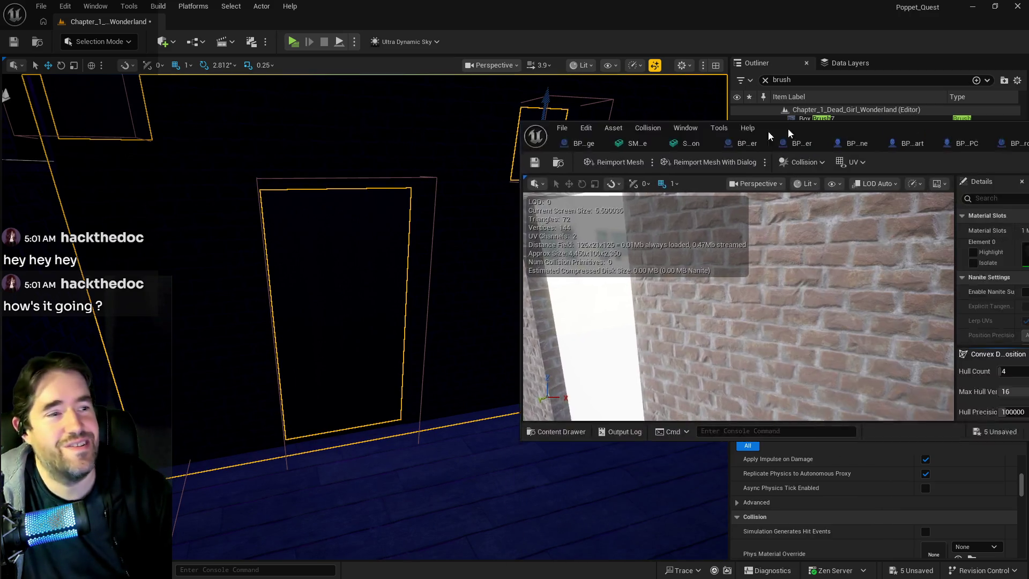
drag(778, 134, 360, 191)
double_click(378, 185)
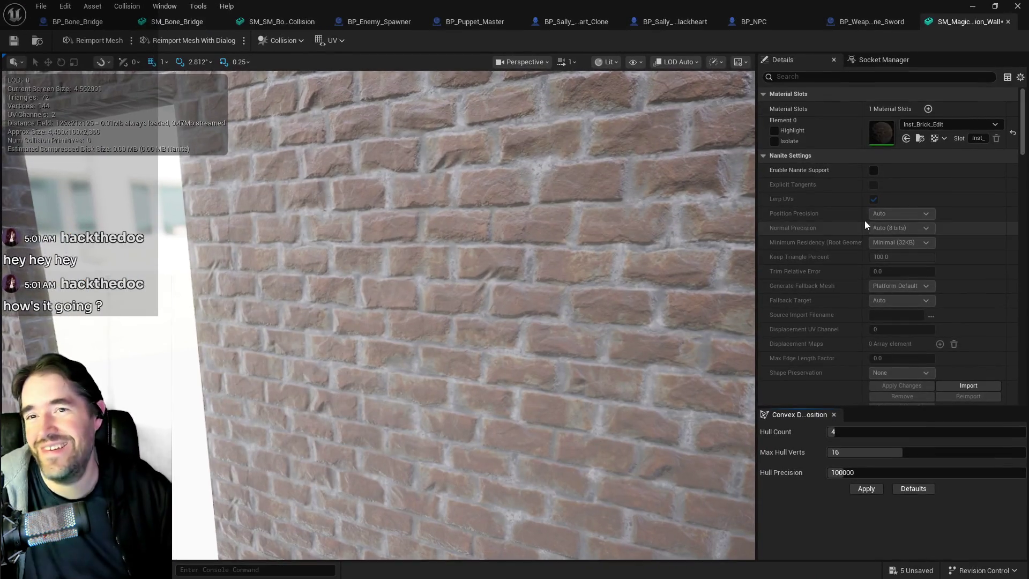
Set the mesh's Collision Complexity to Use Complex Collision As Simple
click(843, 78)
text(col)
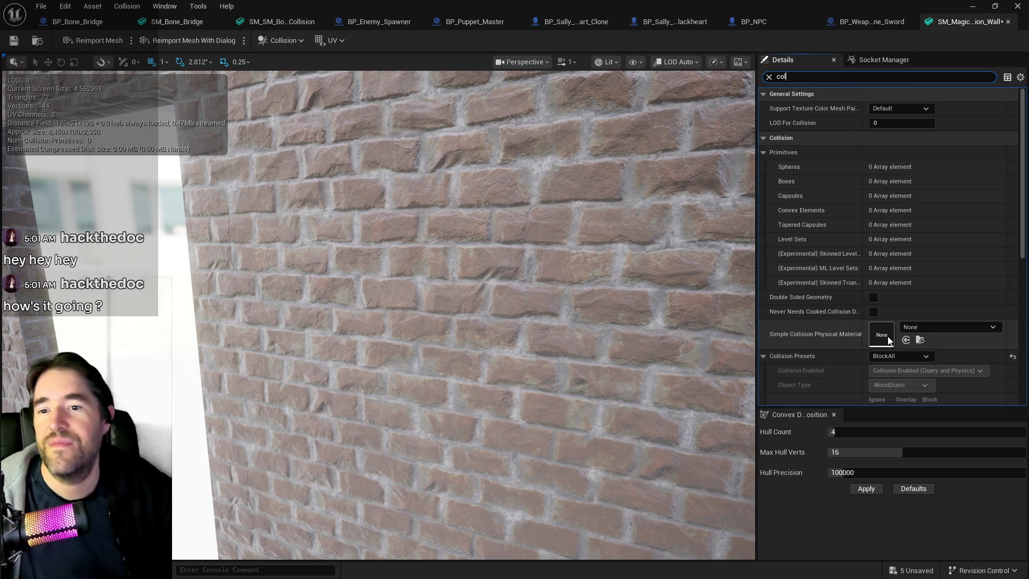
key(BackSpace)
key(BackSpace)
key(BackSpace)
text(c)
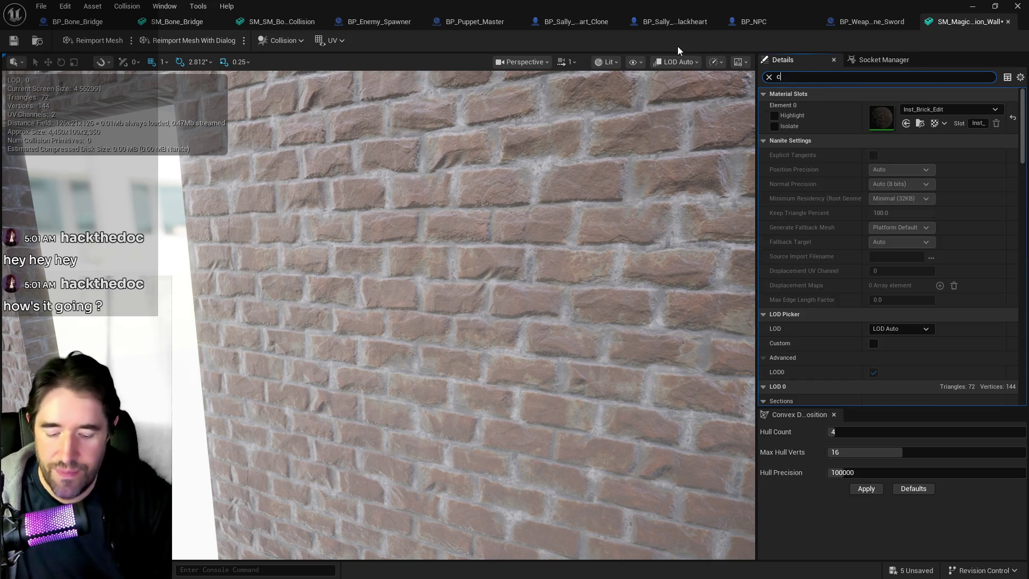
text(om)
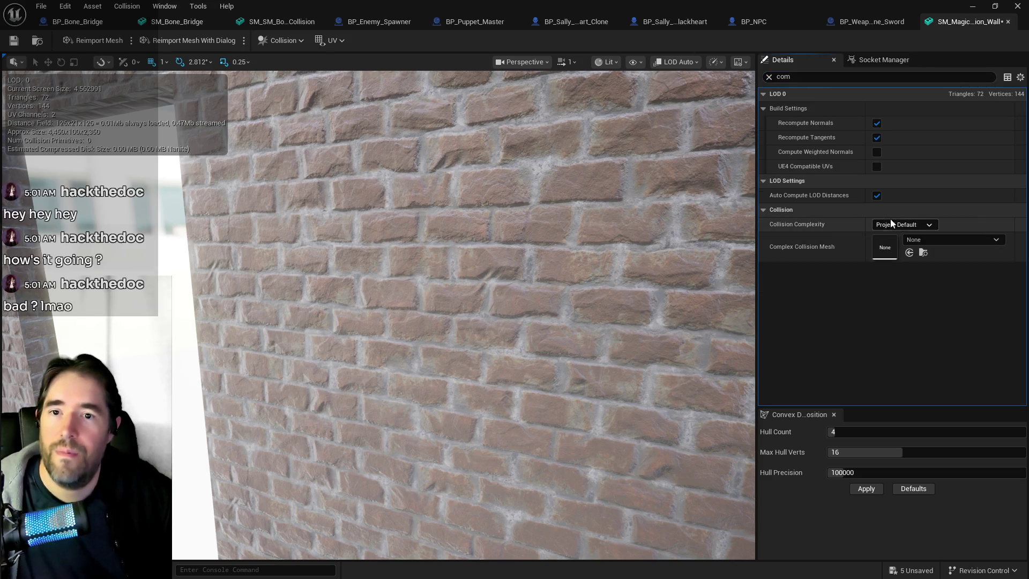
click(891, 224)
click(882, 265)
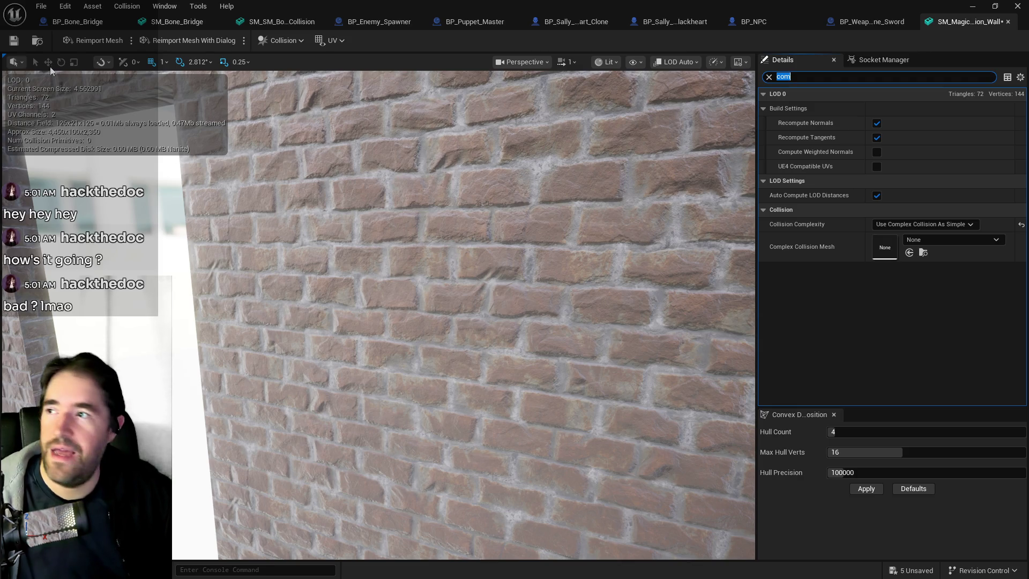
Save the wall mesh and all other assets, then close the mesh editor
key(ctrl+s)
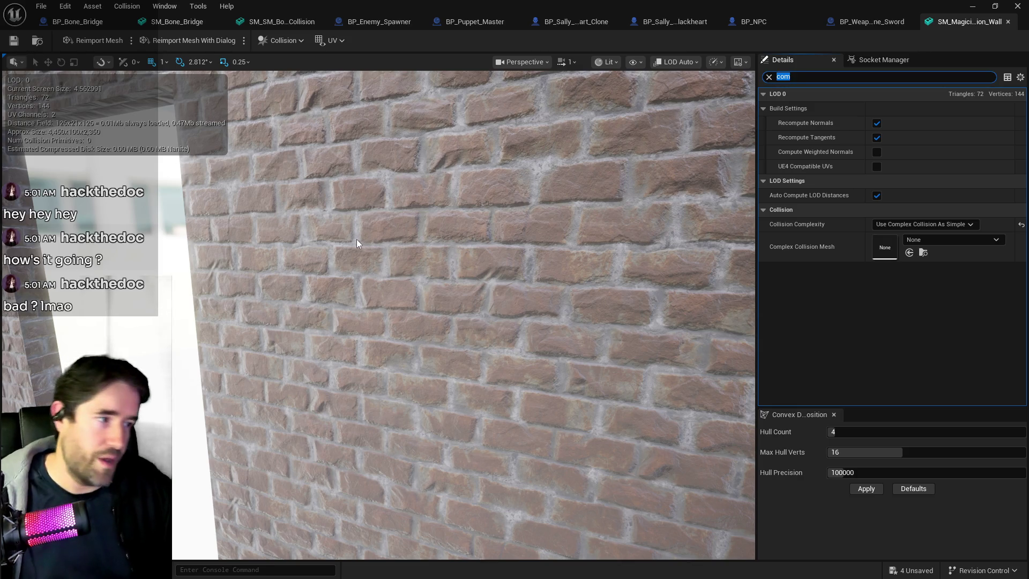
key(ctrl+shift+s)
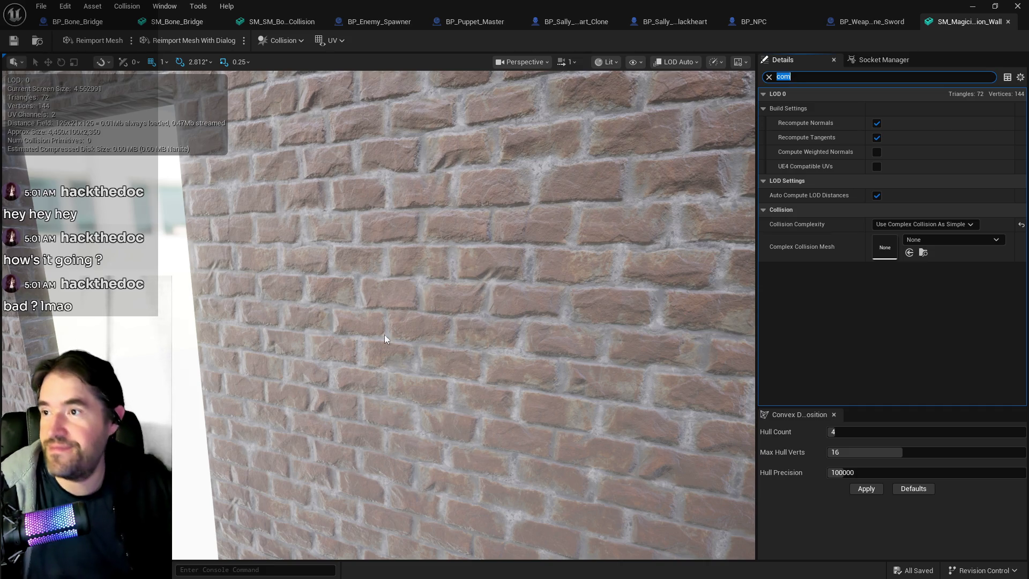
click(1008, 21)
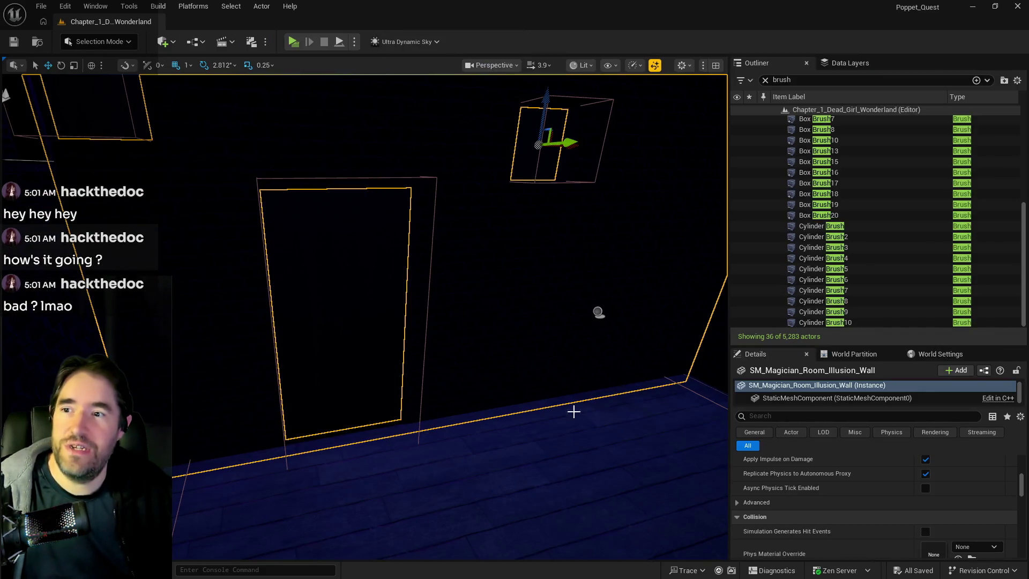
Fly the camera around the dark room near the arched and side doors, then focus the Cylinder Brush
mouse_move(574, 411)
mouse_down()
mouse_move(697, 375)
mouse_move(706, 381)
mouse_up()
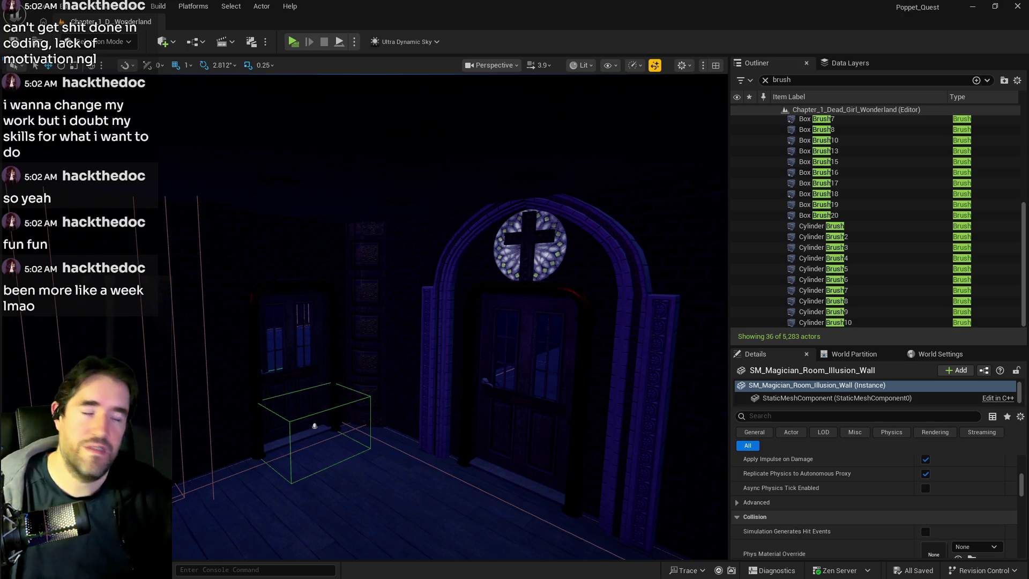
drag(447, 497, 447, 450)
drag(376, 487, 376, 487)
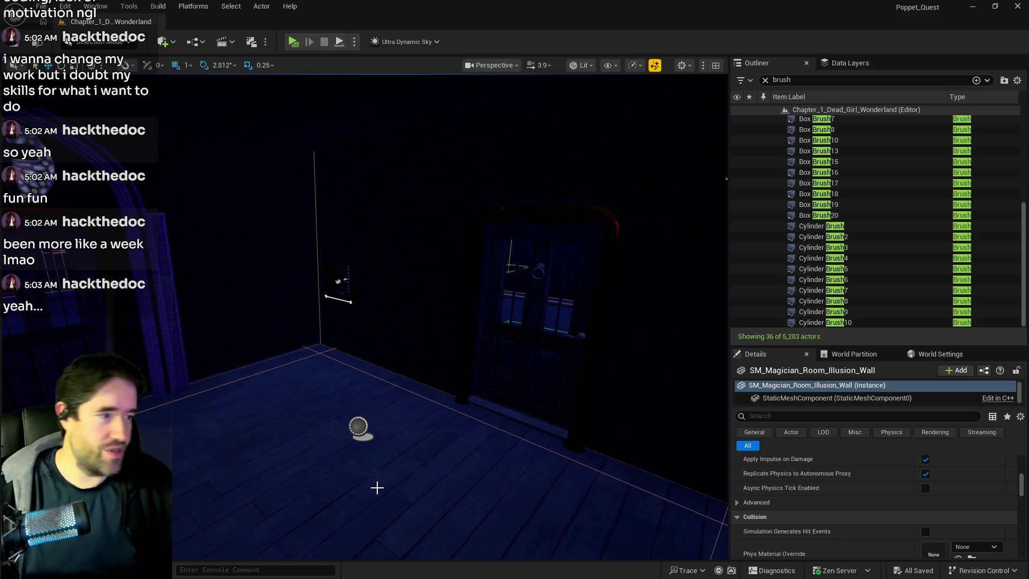
double_click(803, 227)
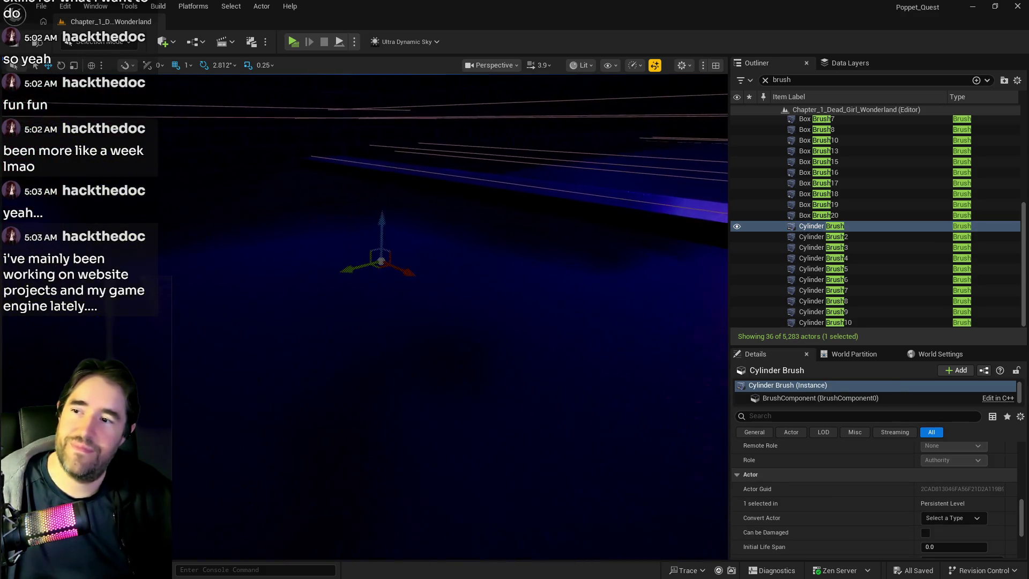
Frame the Cylinder Brush, then select the Box Brush7 wall near the door
key(f)
drag(343, 322, 291, 318)
click(292, 317)
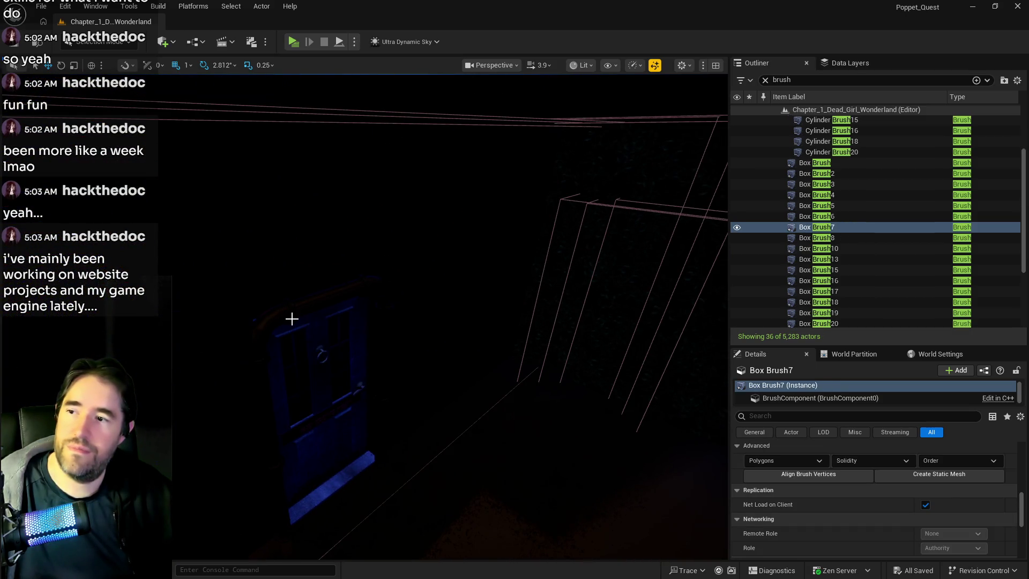
Set Ultra_Dynamic_Sky's Time Of Day to 960 for daylight and save the level
click(779, 80)
text(ultra)
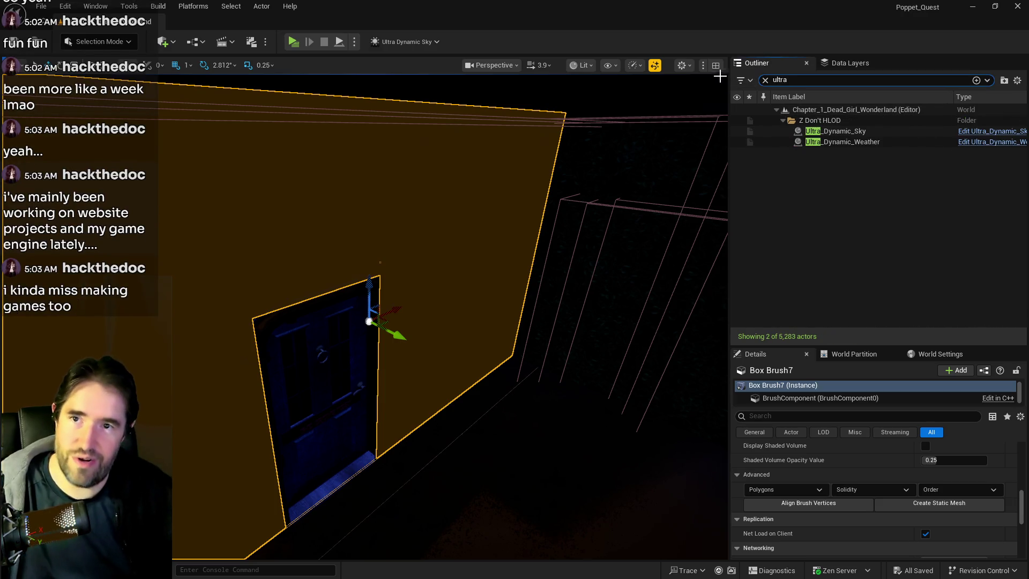
click(835, 131)
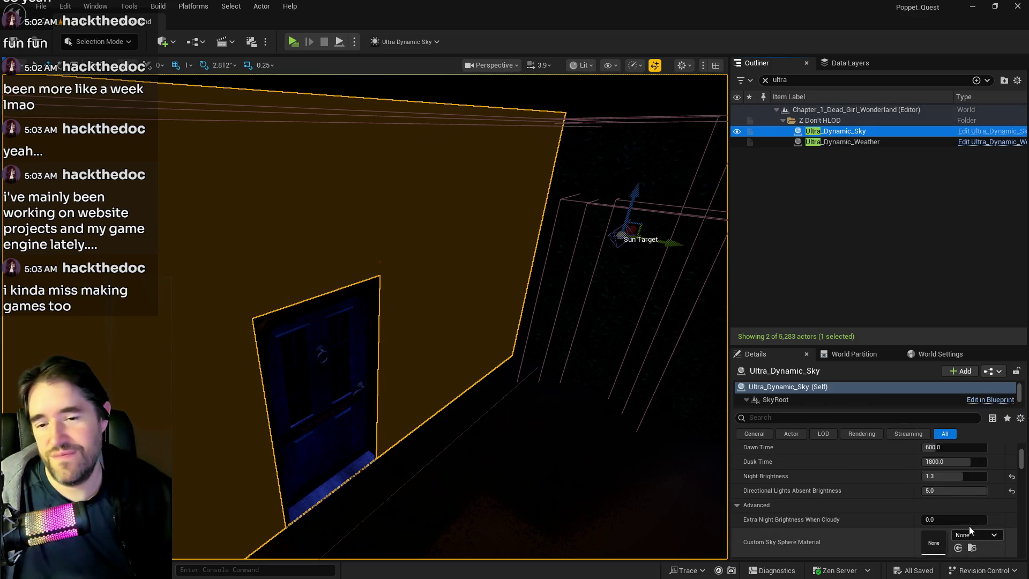
scroll(991, 495, up, 3)
drag(1003, 523, 987, 532)
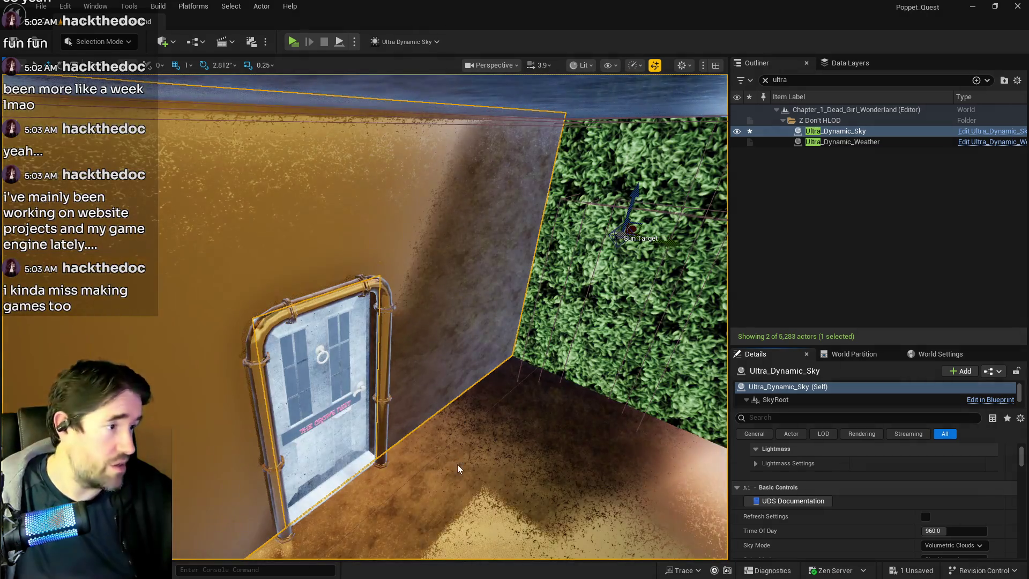
key(ctrl+s)
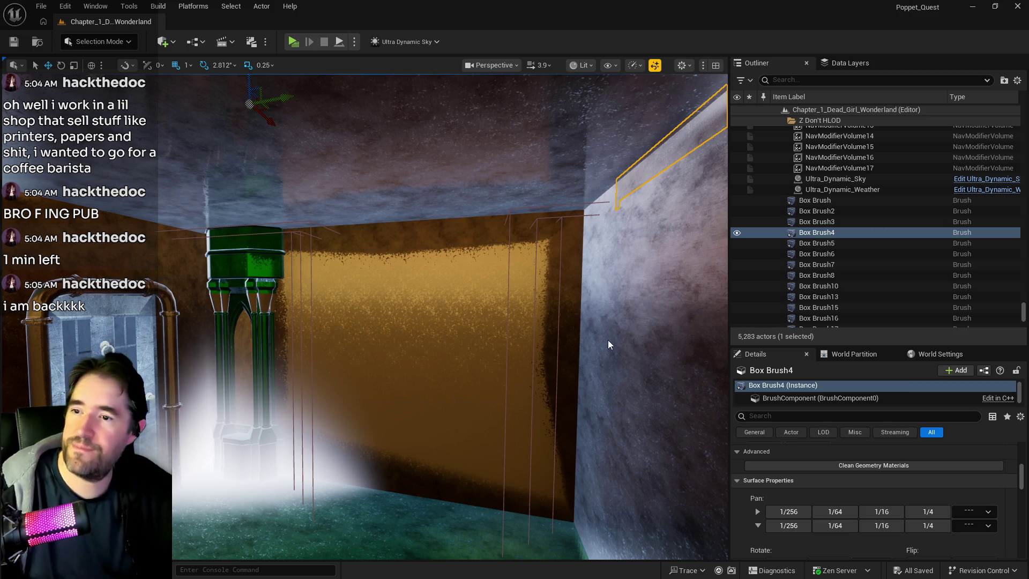
Select Box Brush10 under the staircase and move the view close to it
mouse_move(586, 352)
mouse_down()
mouse_move(586, 305)
mouse_move(547, 297)
mouse_up()
click(375, 241)
mouse_move(375, 241)
mouse_down()
mouse_move(364, 236)
mouse_move(354, 257)
mouse_move(421, 244)
mouse_move(471, 298)
mouse_move(459, 275)
mouse_move(441, 289)
mouse_move(536, 300)
mouse_move(715, 259)
mouse_move(374, 161)
mouse_move(369, 223)
mouse_move(323, 192)
mouse_move(423, 172)
mouse_move(437, 146)
mouse_move(598, 138)
mouse_up()
Select all coplanar surfaces of Box Brush10
scroll(856, 510, up, 3)
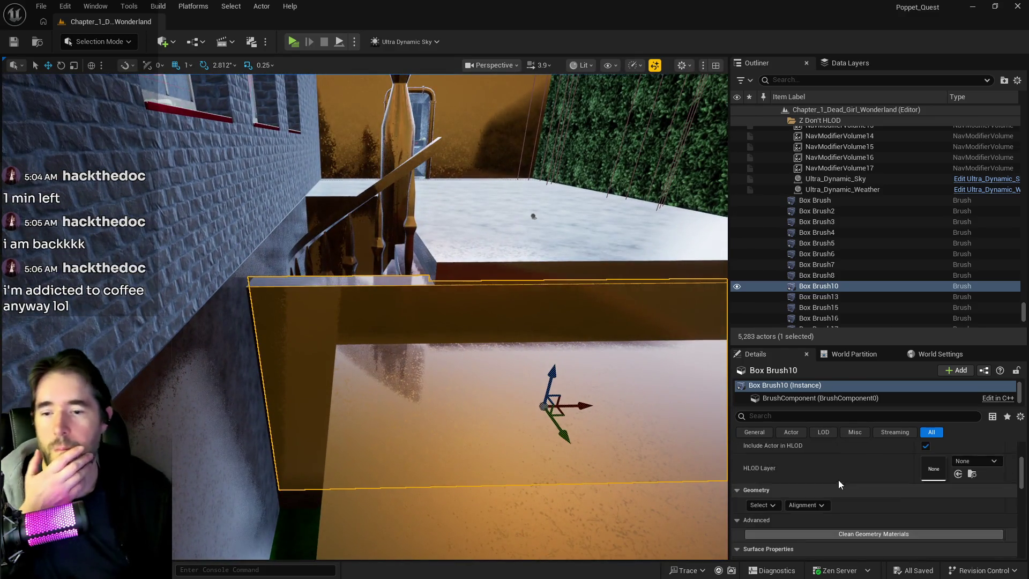
scroll(814, 474, up, 3)
scroll(780, 467, down, 3)
click(760, 520)
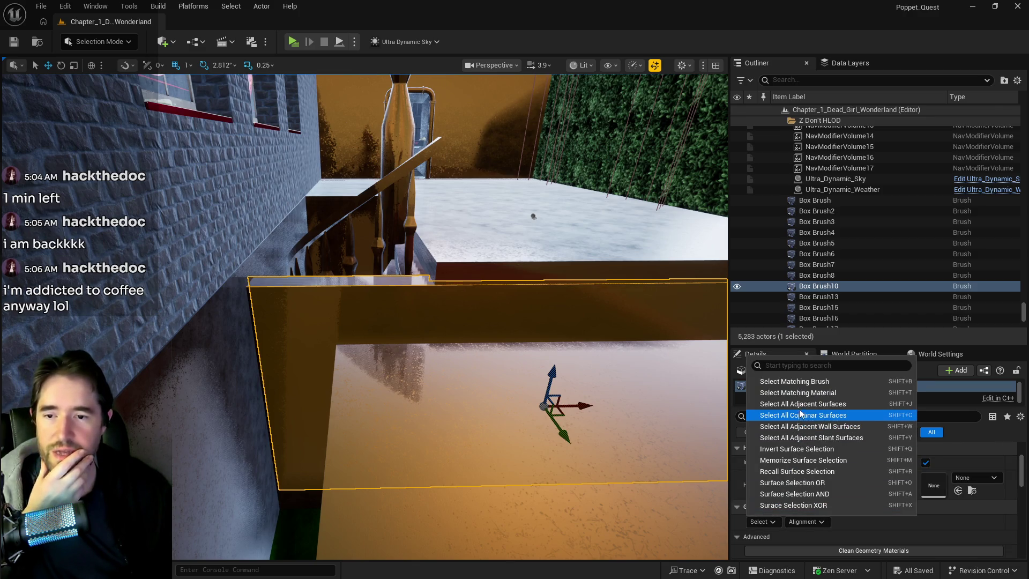
click(800, 414)
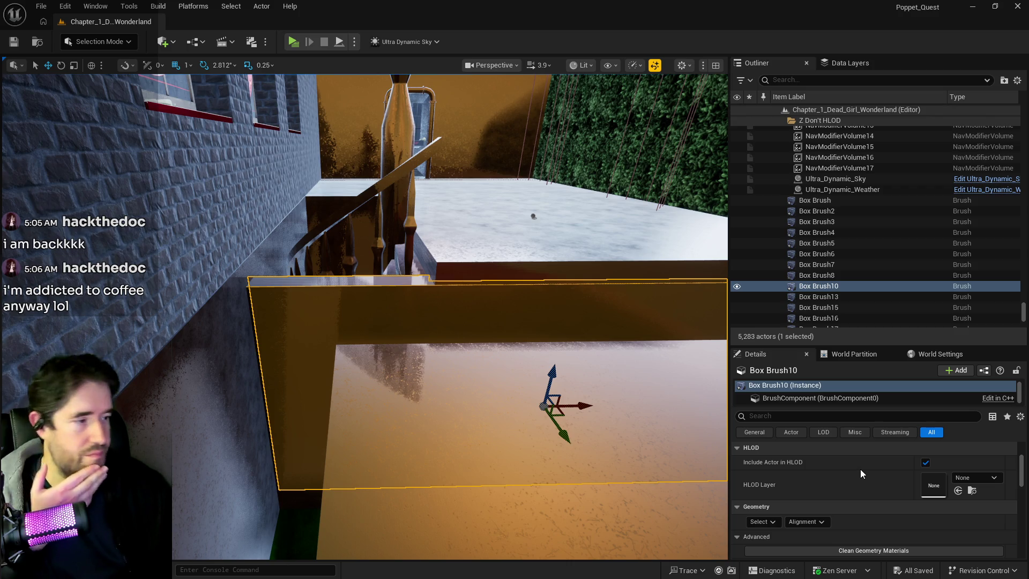
Apply a texture scale of 10 for both U and V to the selected surfaces
scroll(860, 468, down, 5)
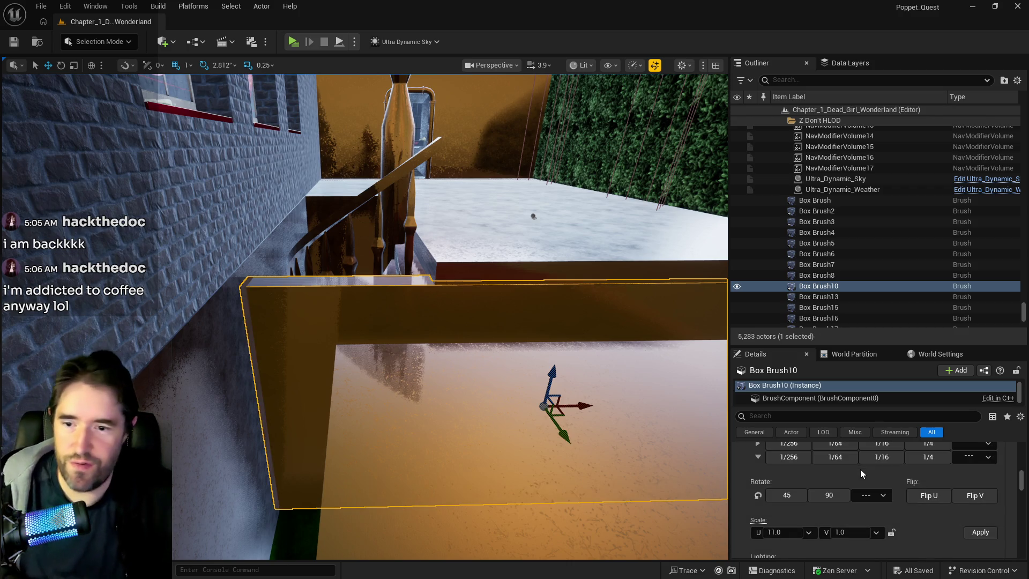
scroll(844, 478, down, 1)
click(794, 487)
text(10)
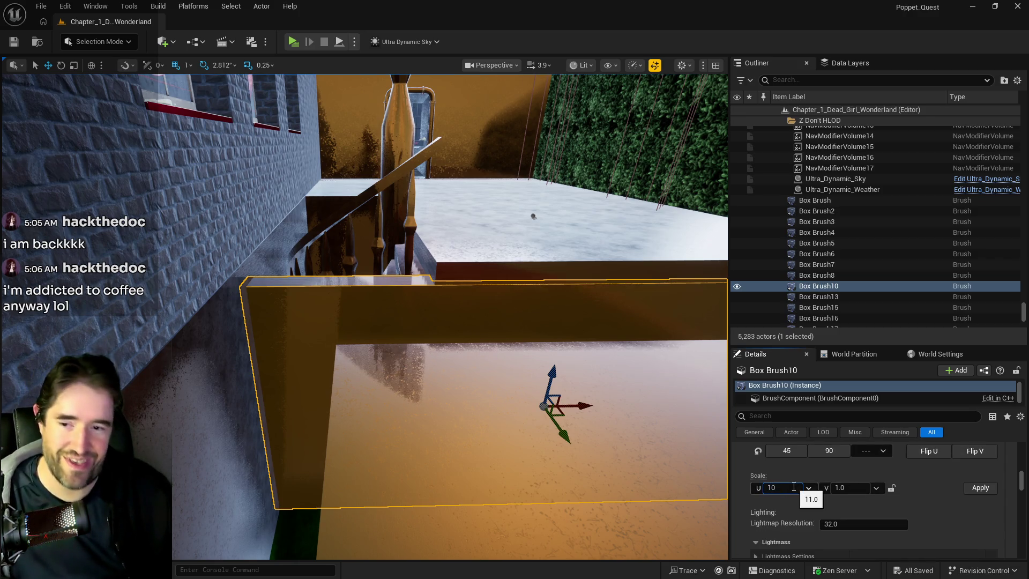
click(891, 488)
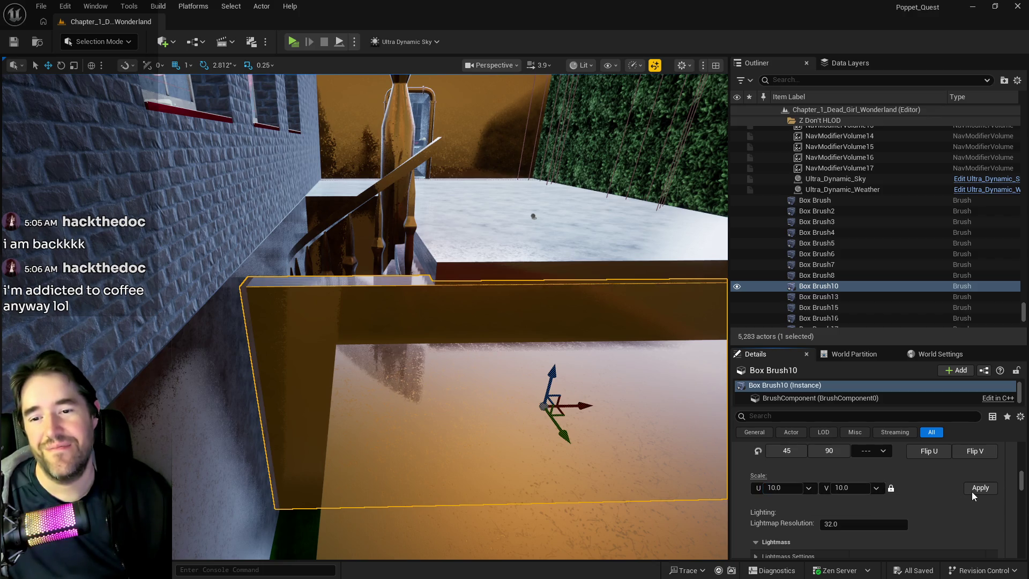
click(43, 8)
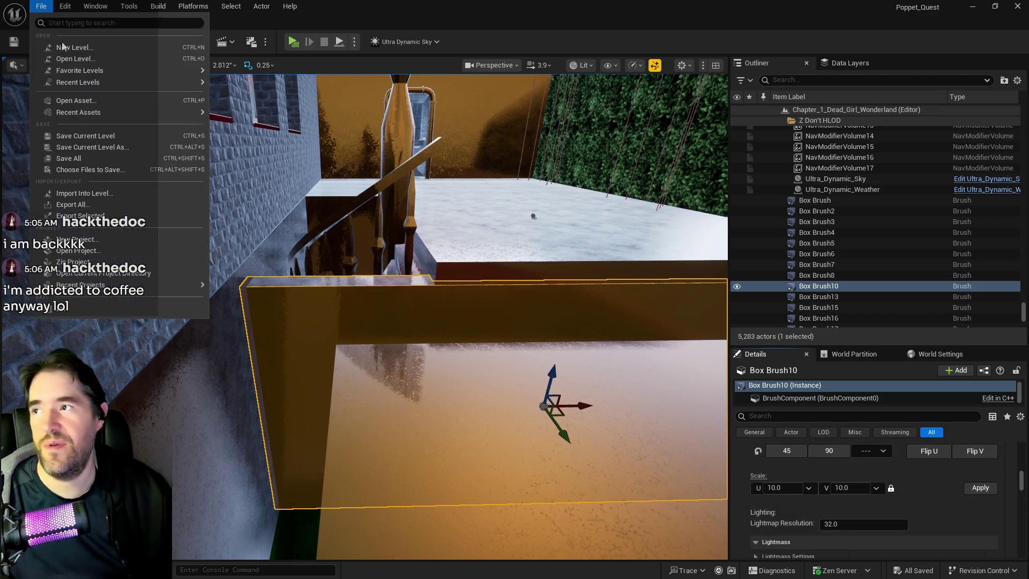
click(96, 163)
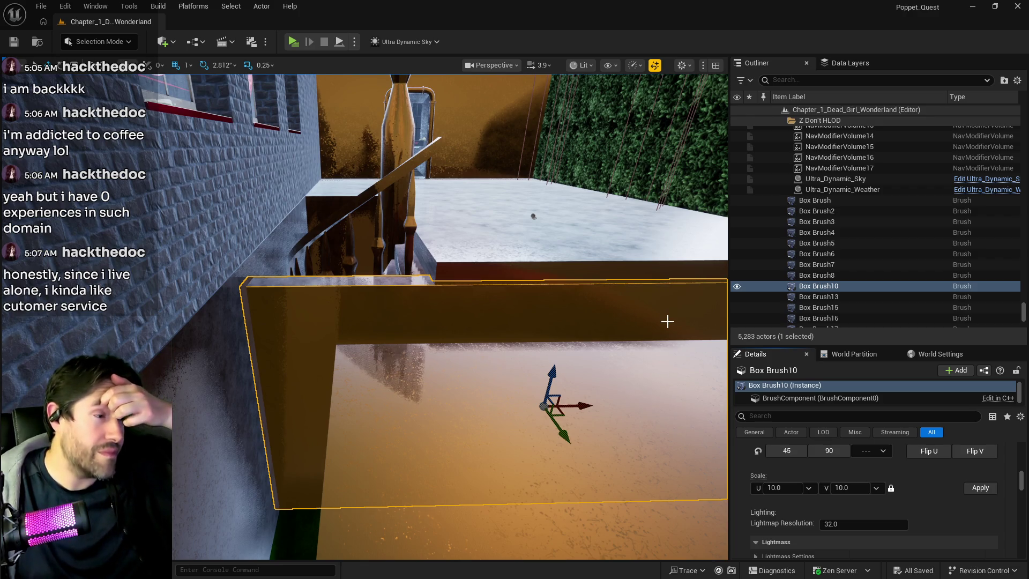
Clear Box Brush10's BSP material references and dismiss the confirmation message
mouse_move(667, 322)
mouse_down()
mouse_move(718, 365)
mouse_move(660, 329)
mouse_up()
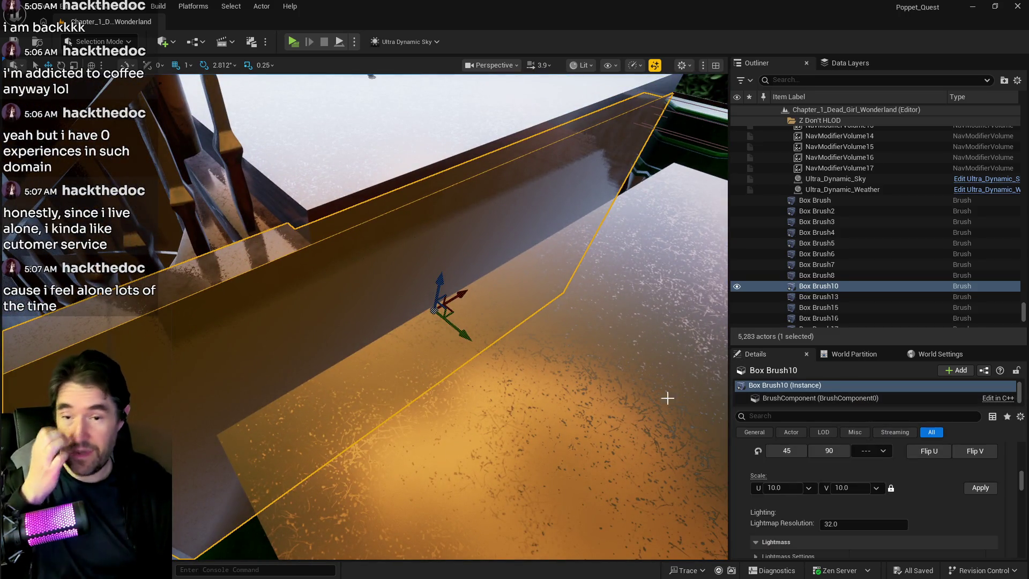
scroll(865, 473, down, 1)
scroll(890, 498, down, 5)
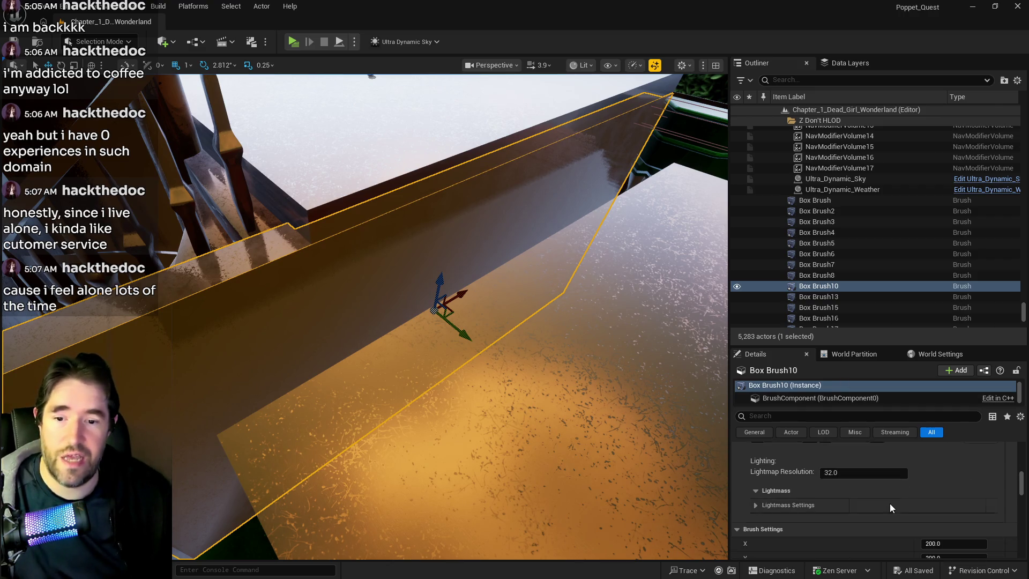
scroll(877, 487, down, 2)
click(876, 490)
click(619, 313)
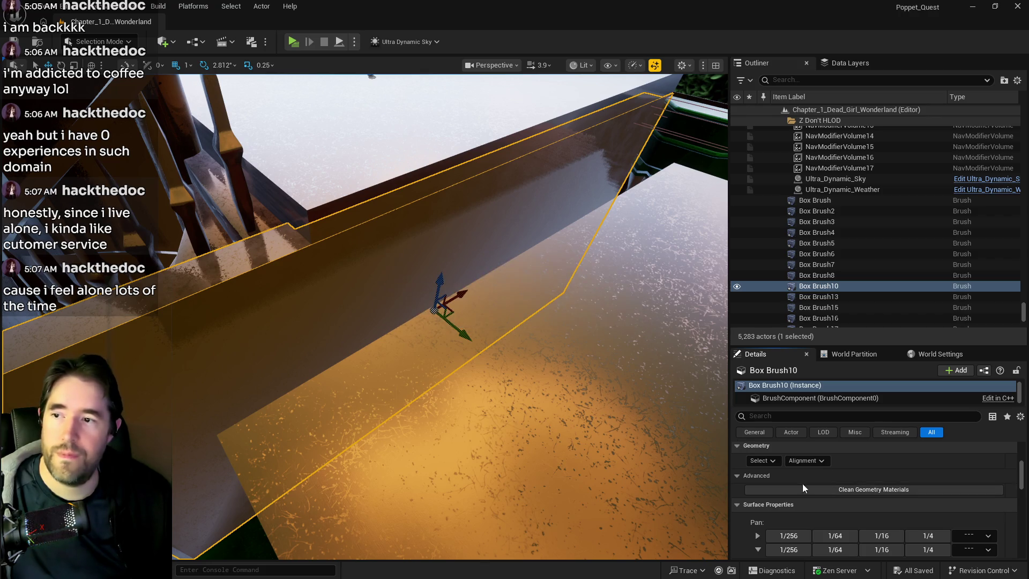
Start converting the brush to a static mesh with the Production folder as destination
scroll(853, 523, up, 5)
scroll(868, 516, down, 3)
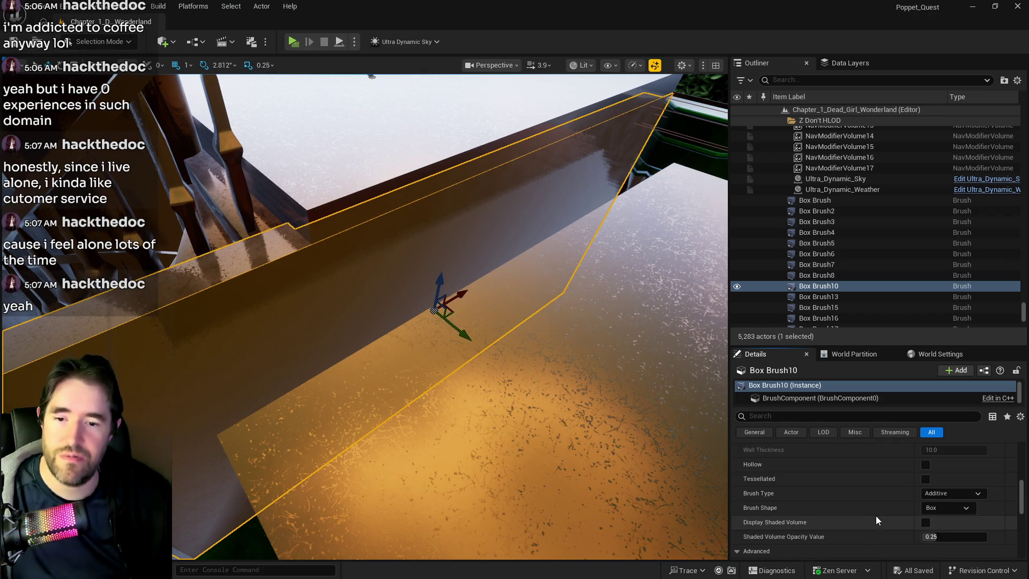
click(910, 501)
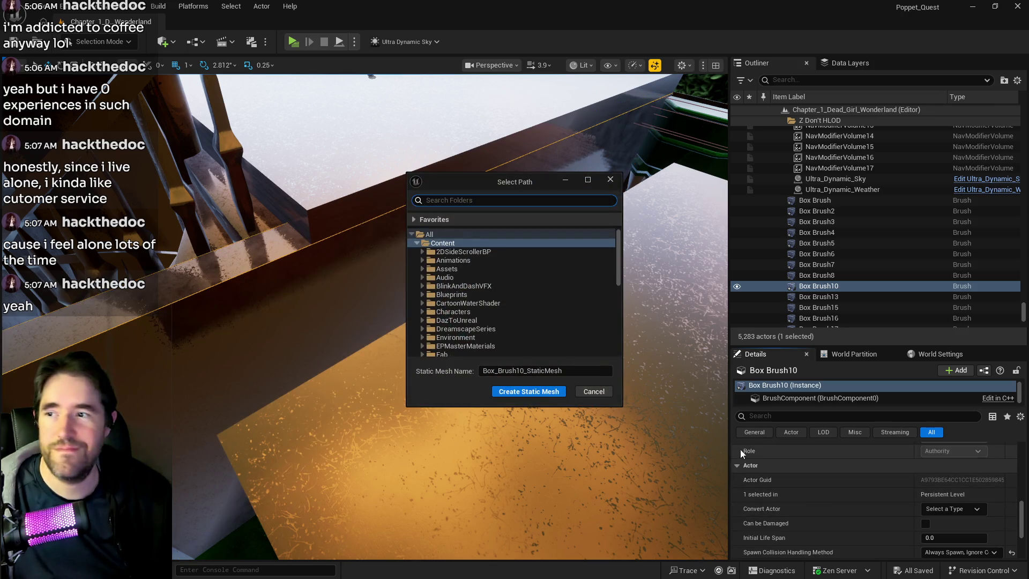
click(422, 251)
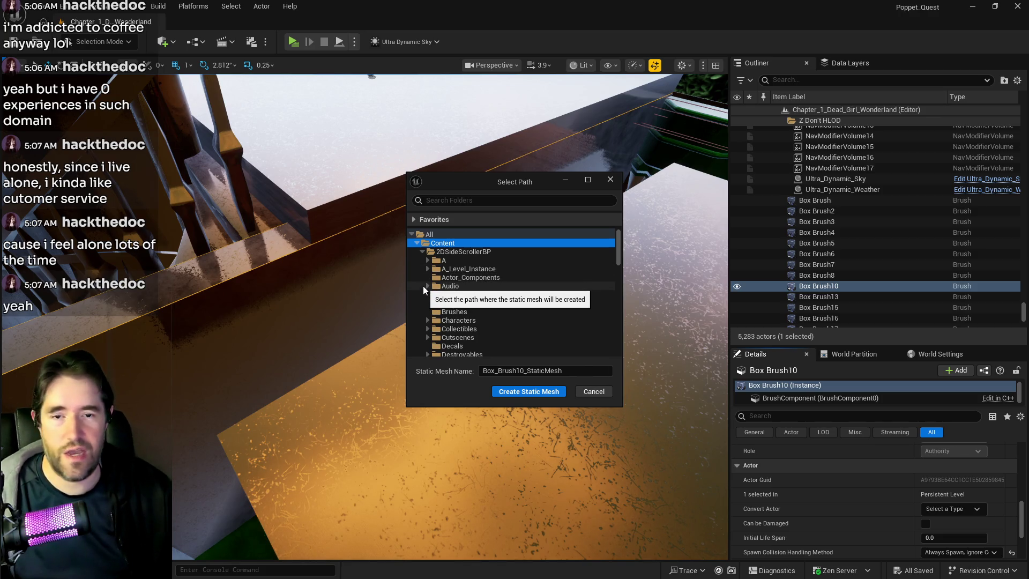
click(427, 260)
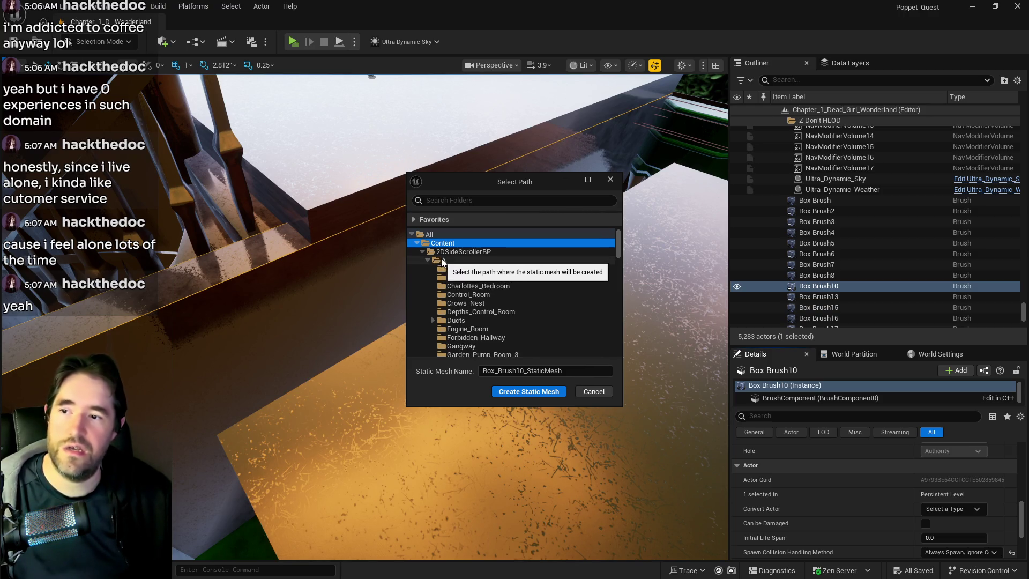
scroll(445, 278, down, 3)
scroll(471, 324, down, 5)
click(463, 311)
Name the new mesh SM_Production_Wall_1 and create the static mesh
click(533, 369)
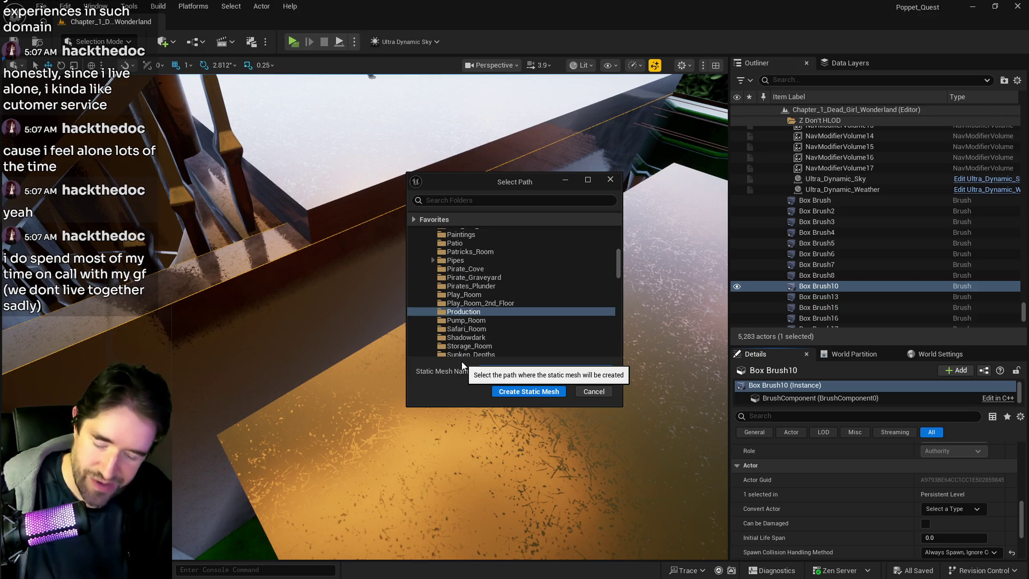
text(SM_Production_Wall_)
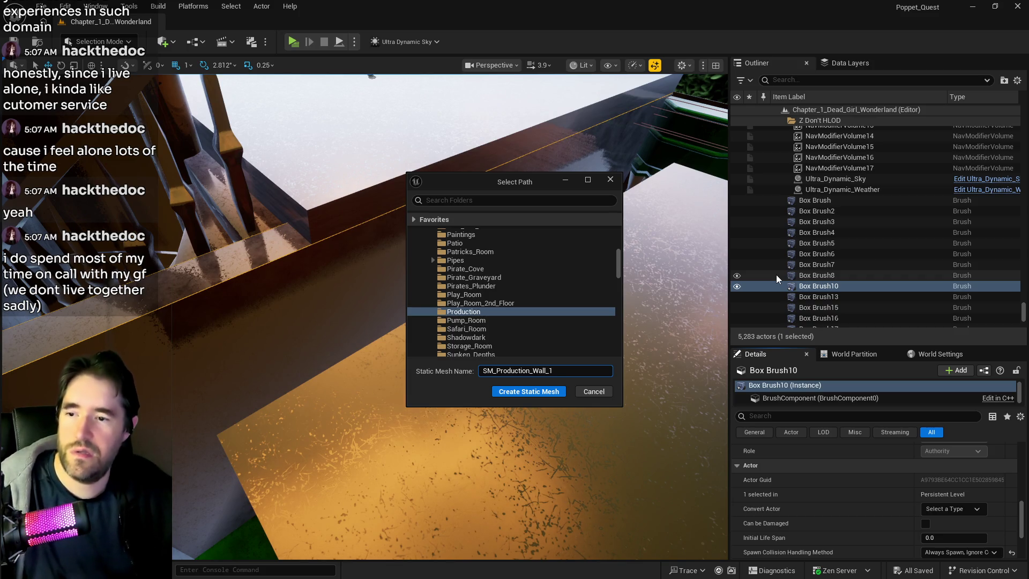
text(1)
drag(546, 370, 455, 368)
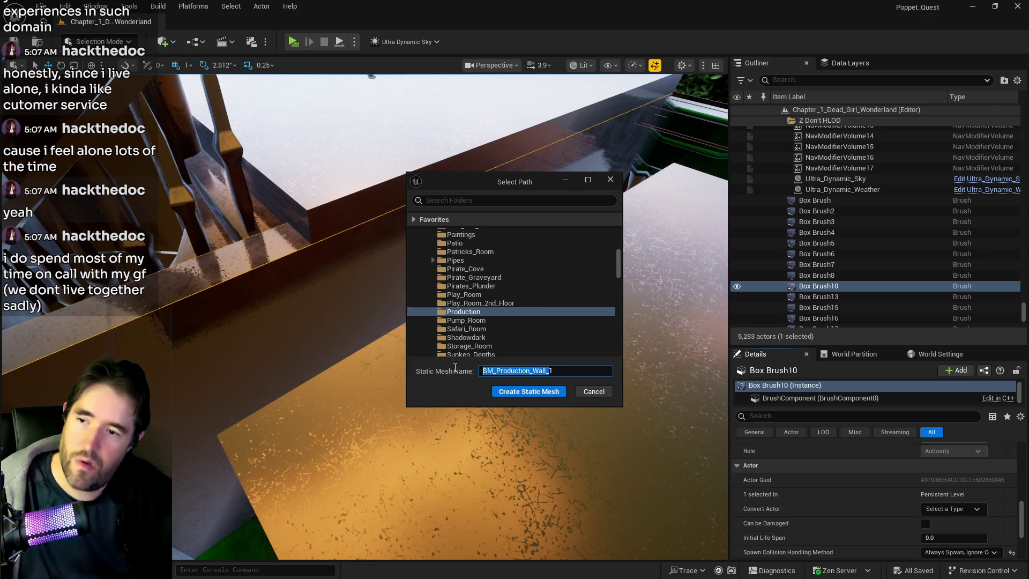
click(523, 395)
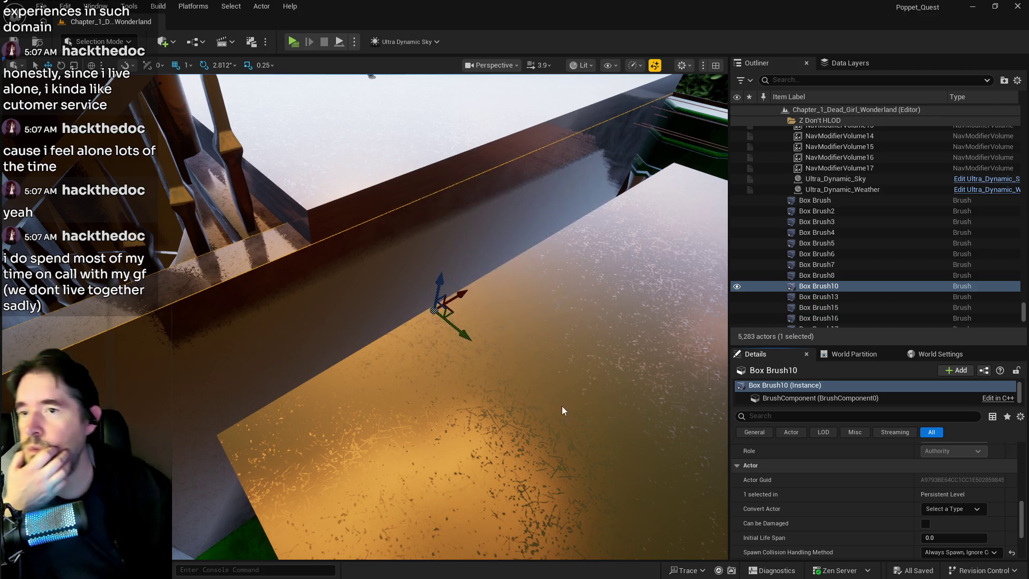
Open SM_Production_Wall_1 for editing from the viewport and pull the camera back to see the wall
right_click(391, 275)
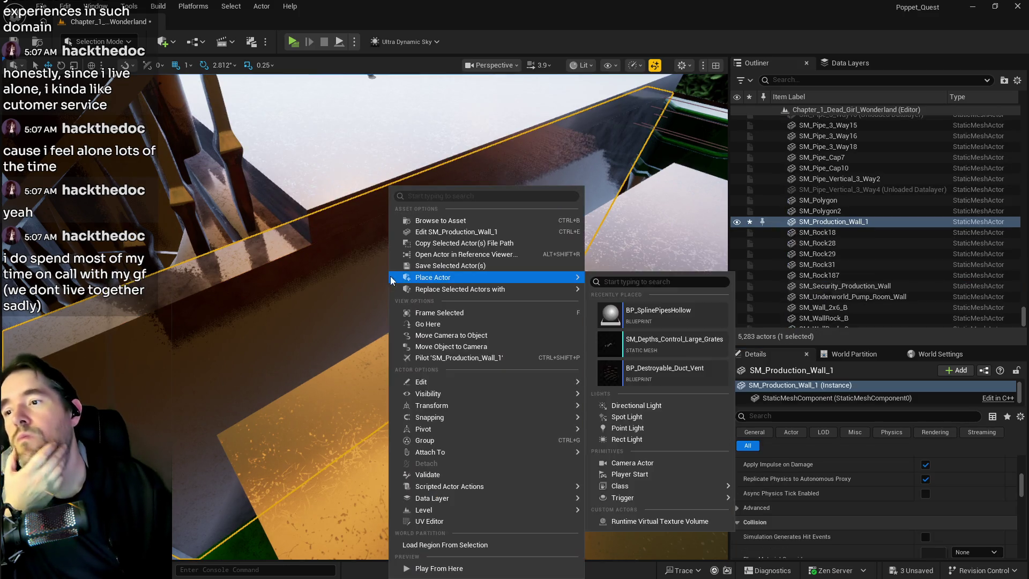
click(456, 231)
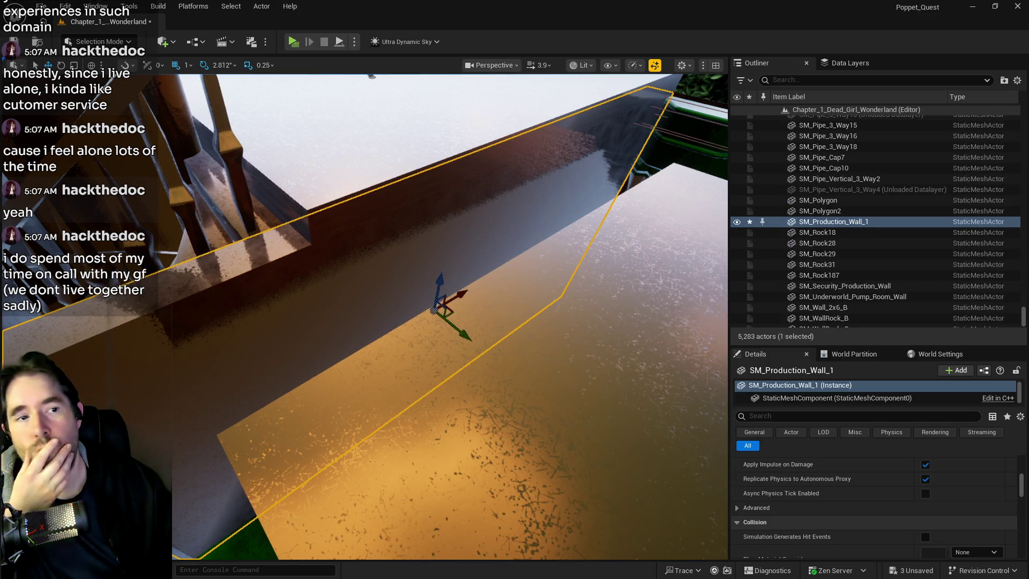
drag(478, 363, 479, 364)
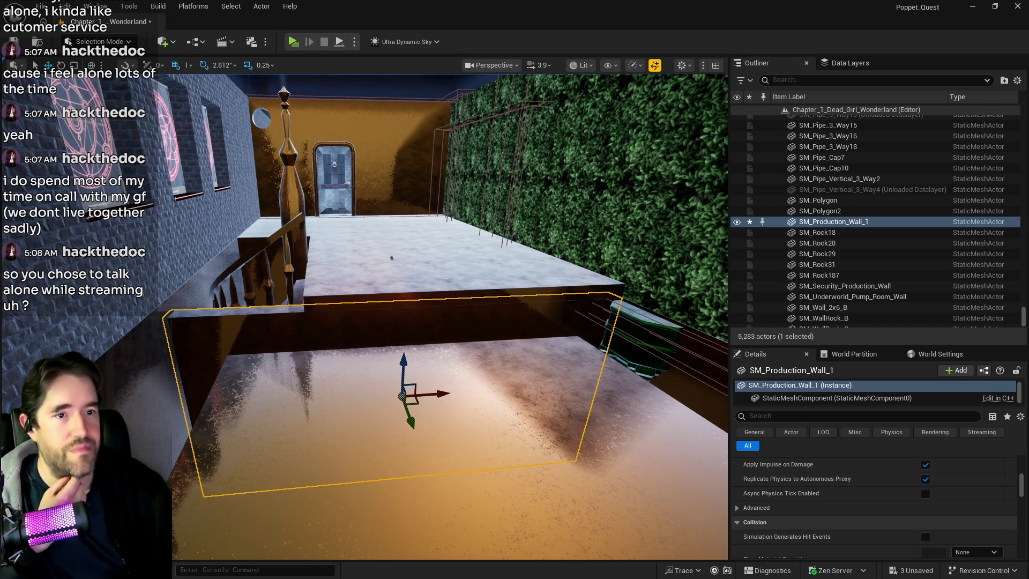
key(ctrl+e)
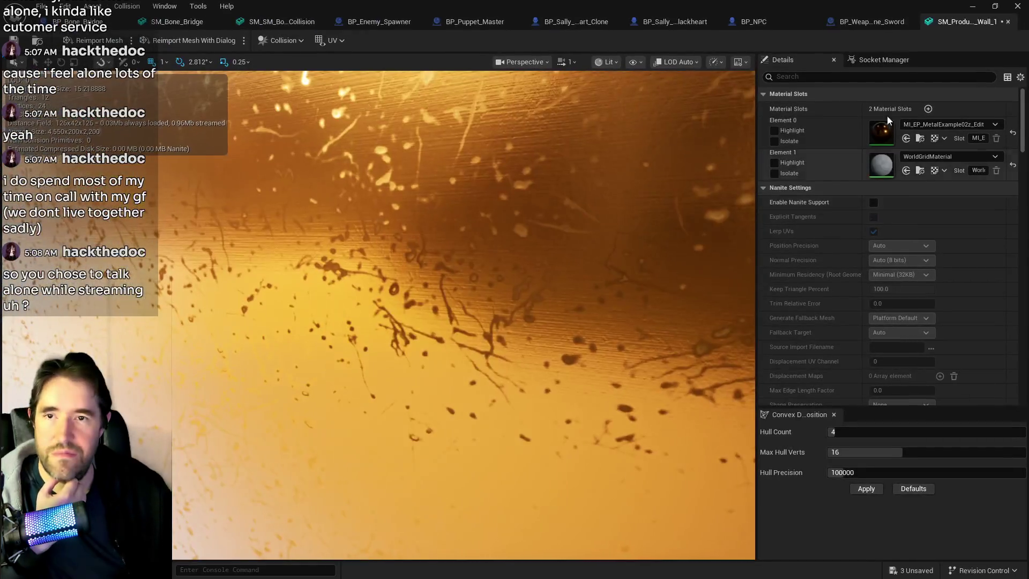
Assign MI_EP_MetalExample02z_Edit to Element 1, add box simplified collision, save, and return to the level
click(906, 171)
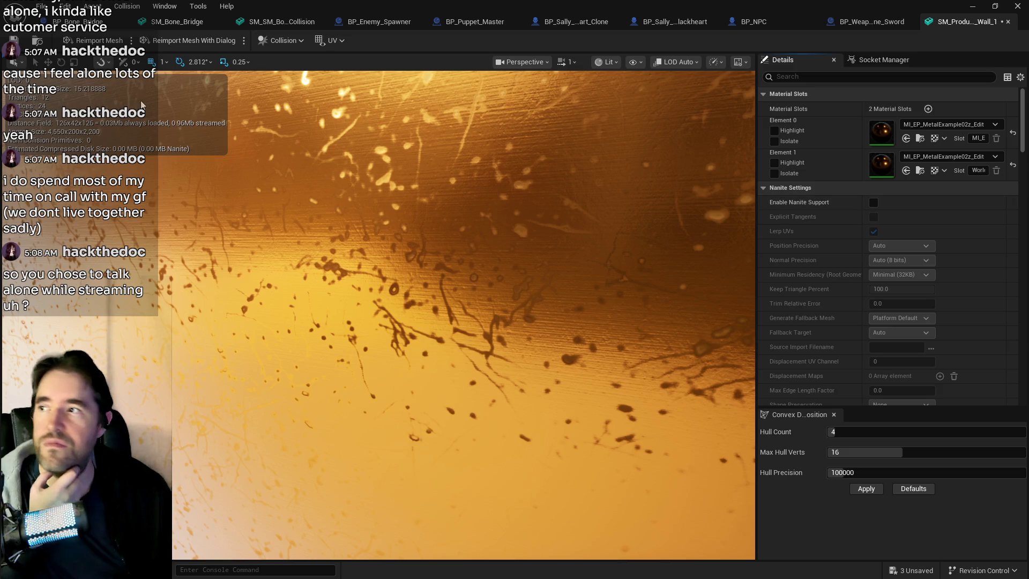
key(ctrl+s)
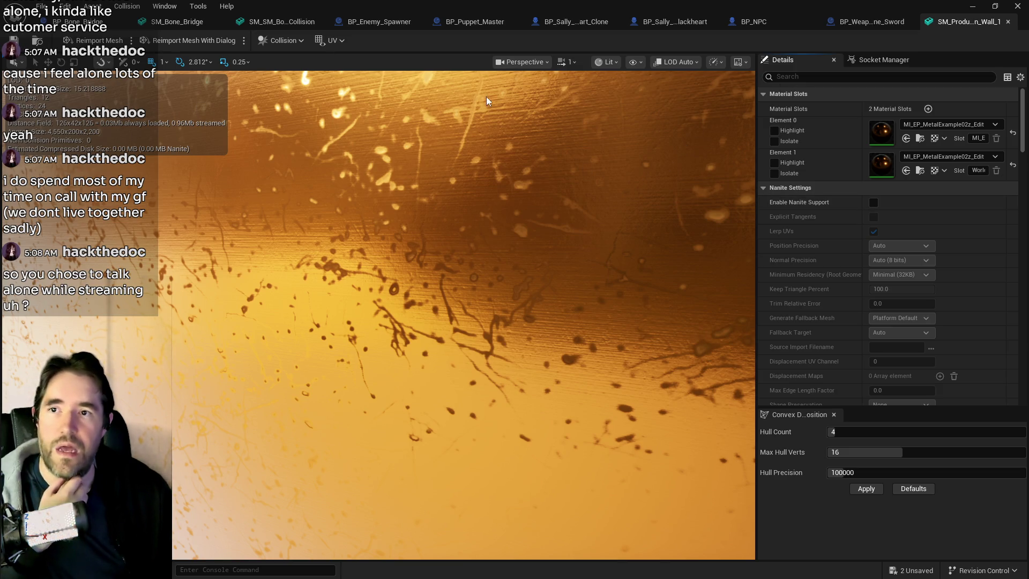
click(276, 41)
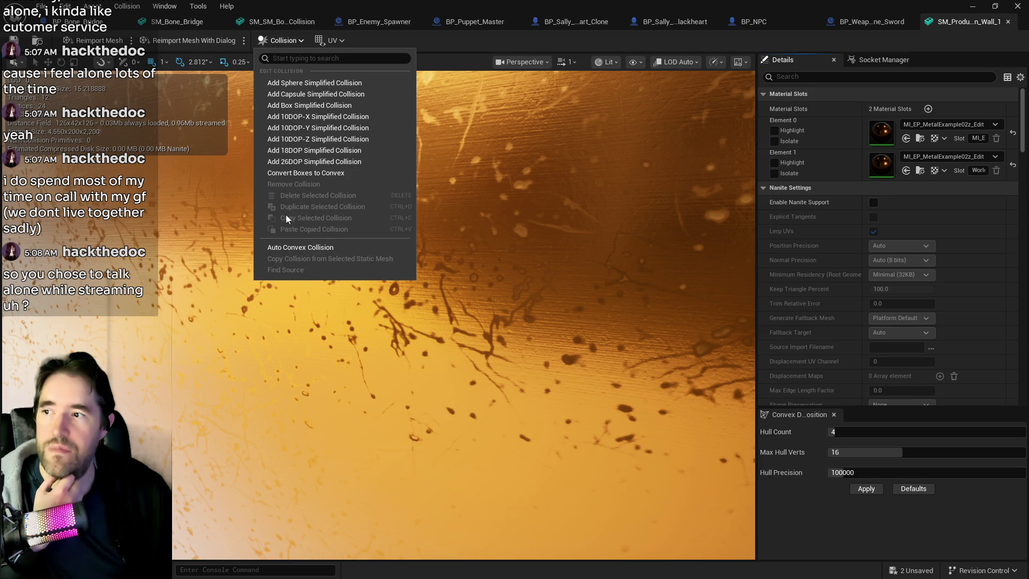
click(304, 105)
click(13, 40)
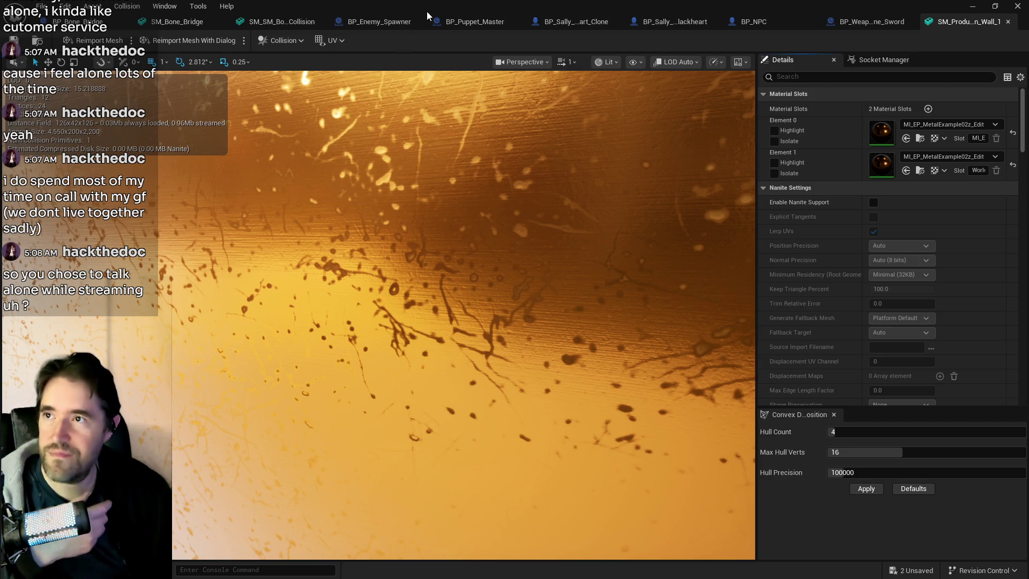
key(alt+Tab)
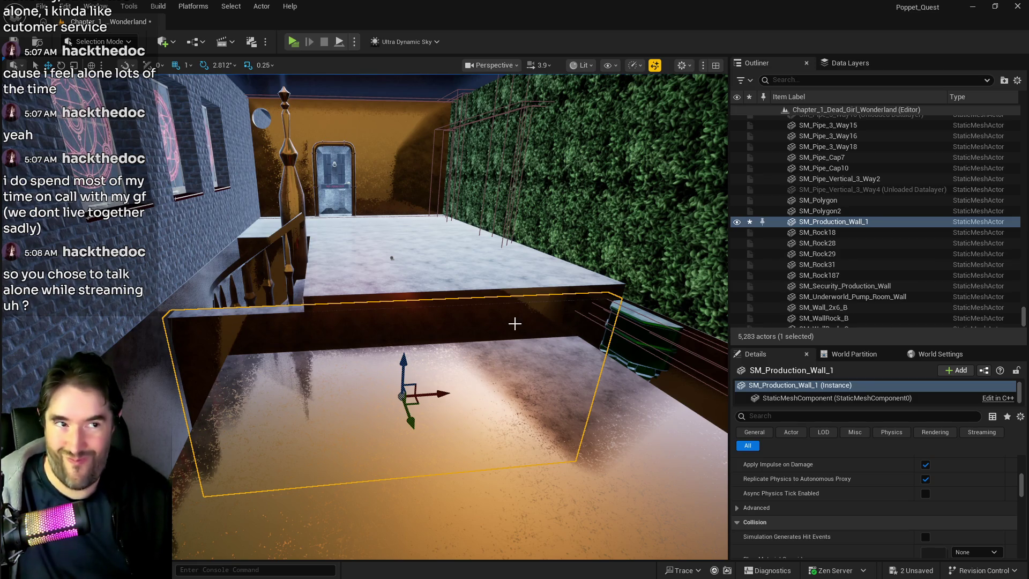
Select Box Brush4 by the stair post and all of its adjacent surfaces
drag(391, 258, 493, 319)
mouse_move(295, 293)
mouse_down()
mouse_move(626, 460)
mouse_move(568, 447)
mouse_up()
click(295, 293)
drag(277, 161, 277, 160)
drag(293, 245, 316, 230)
drag(610, 260, 298, 238)
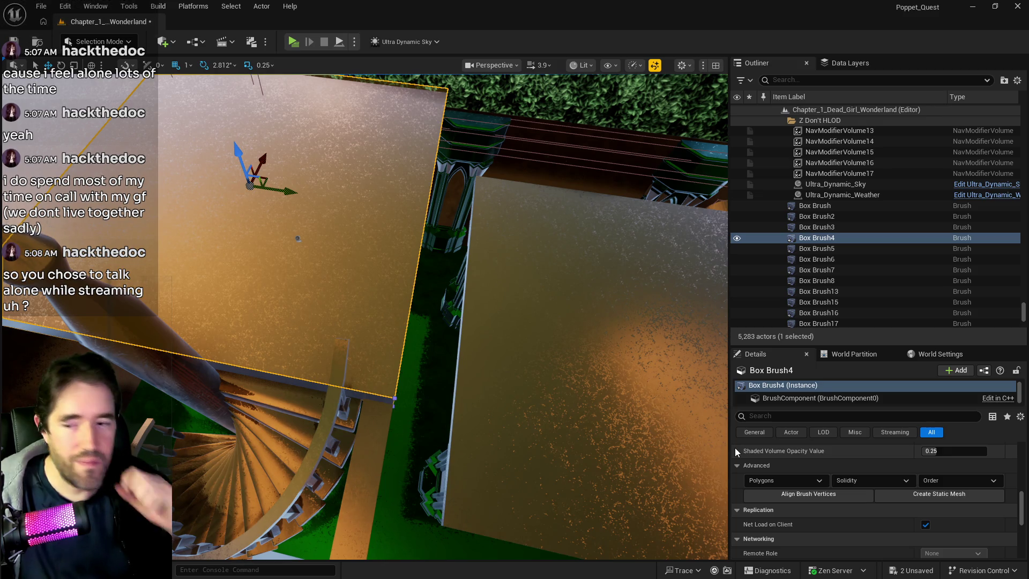
scroll(796, 503, down, 5)
scroll(797, 506, up, 8)
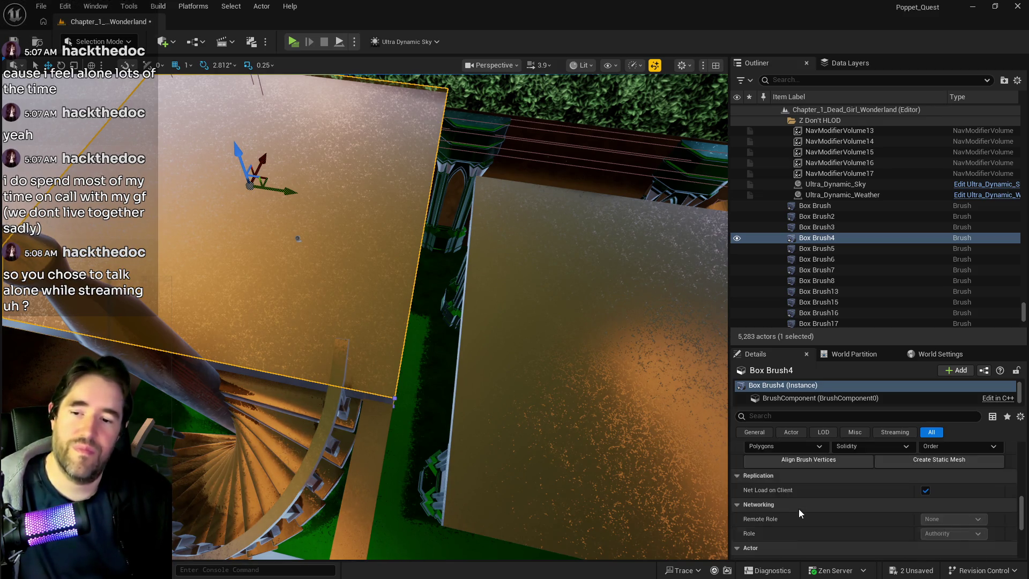
scroll(796, 499, down, 5)
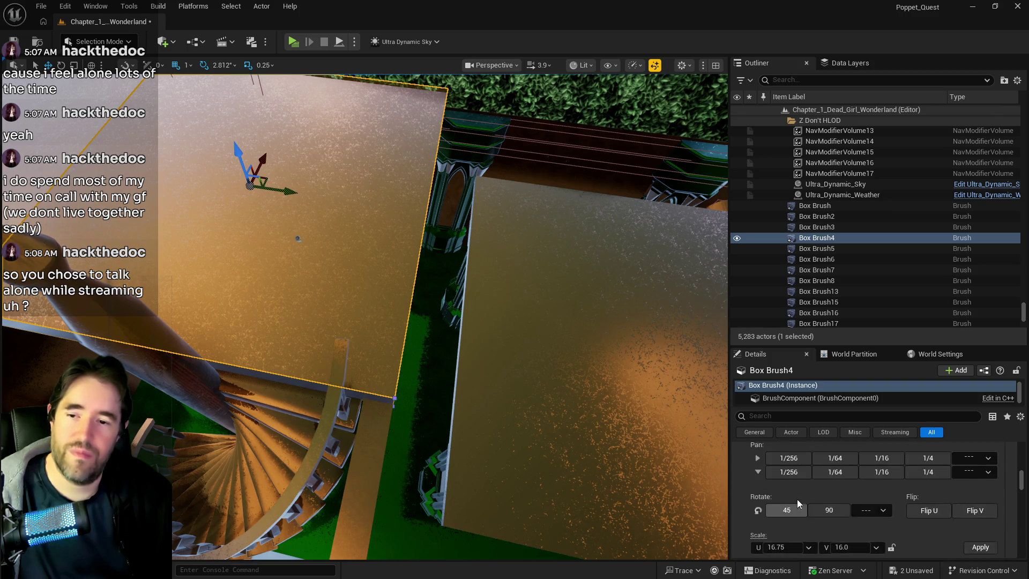
click(761, 519)
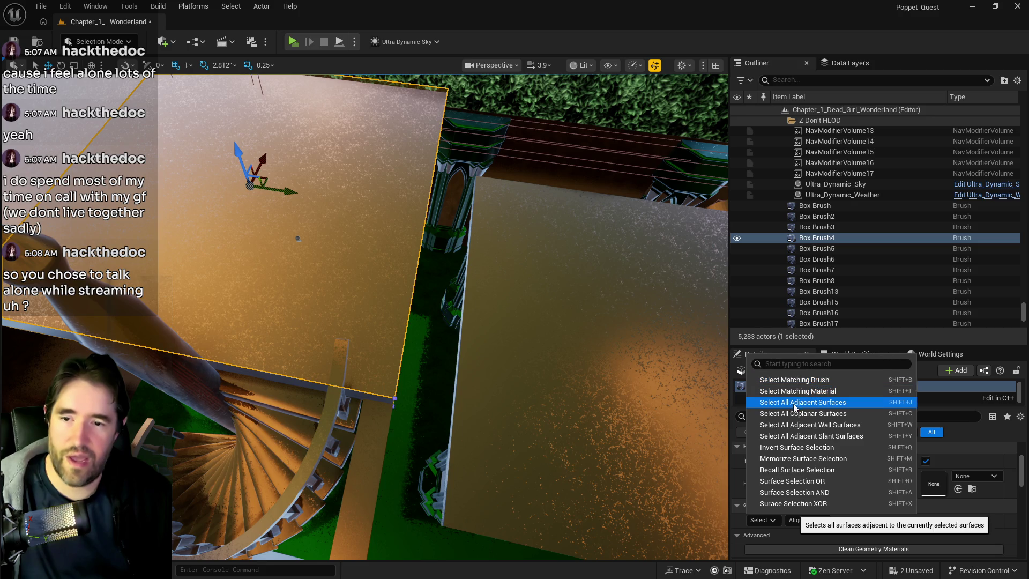
click(793, 407)
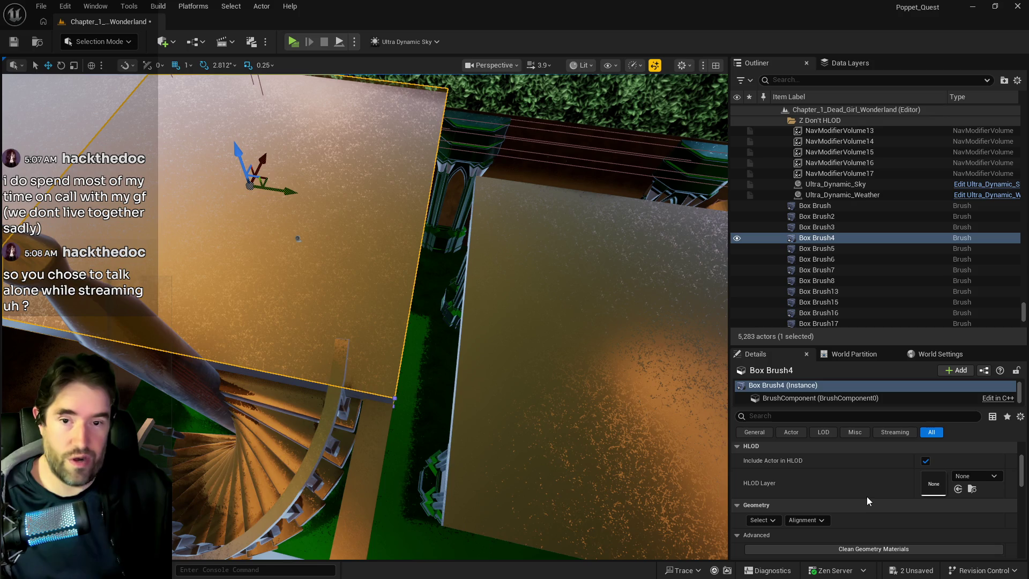
Set the surfaces' texture Scale U to 10 with the lock so V matches at 10
scroll(866, 497, down, 2)
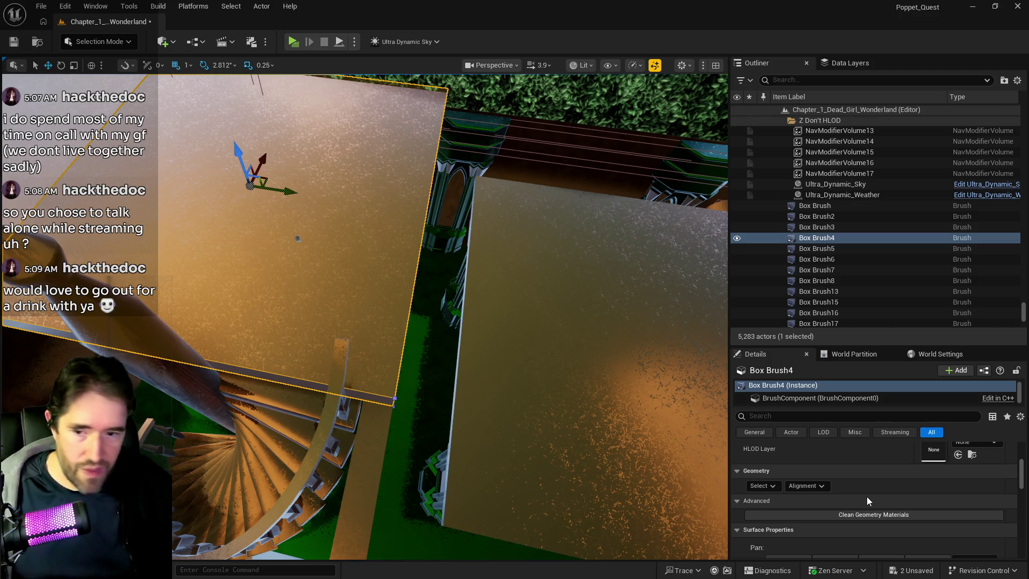
scroll(857, 496, up, 2)
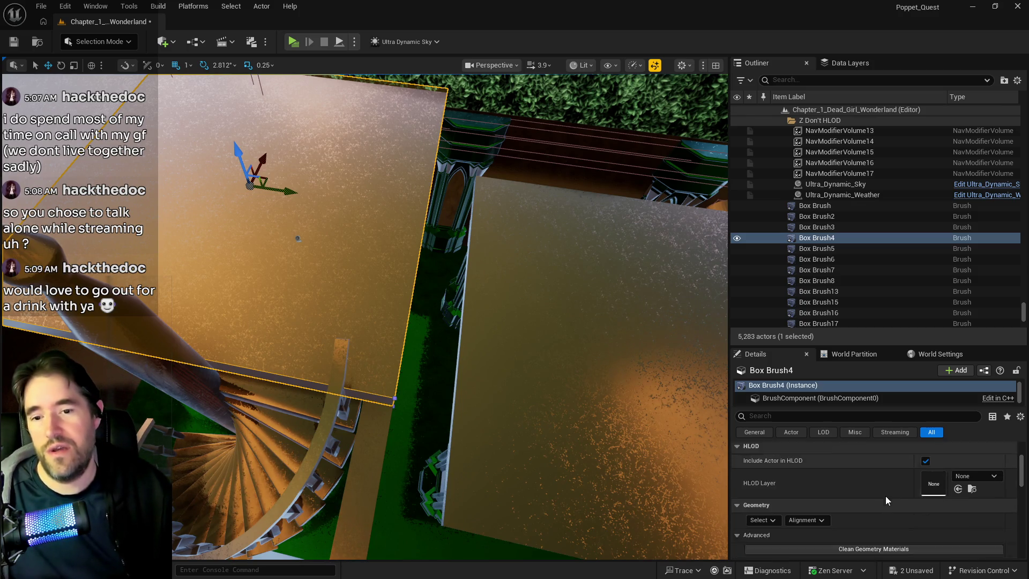
scroll(885, 496, down, 5)
click(798, 529)
text(10)
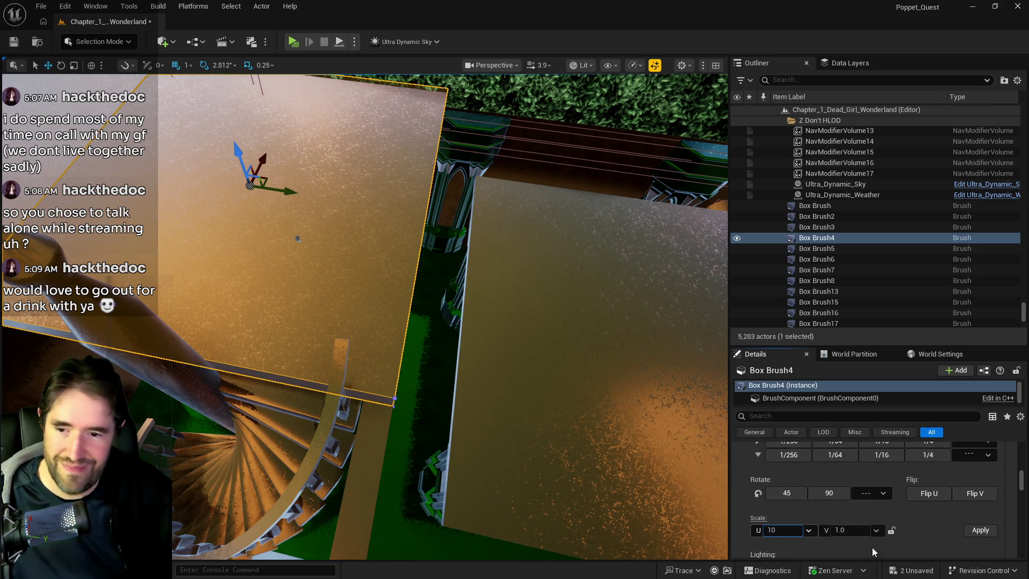
click(891, 530)
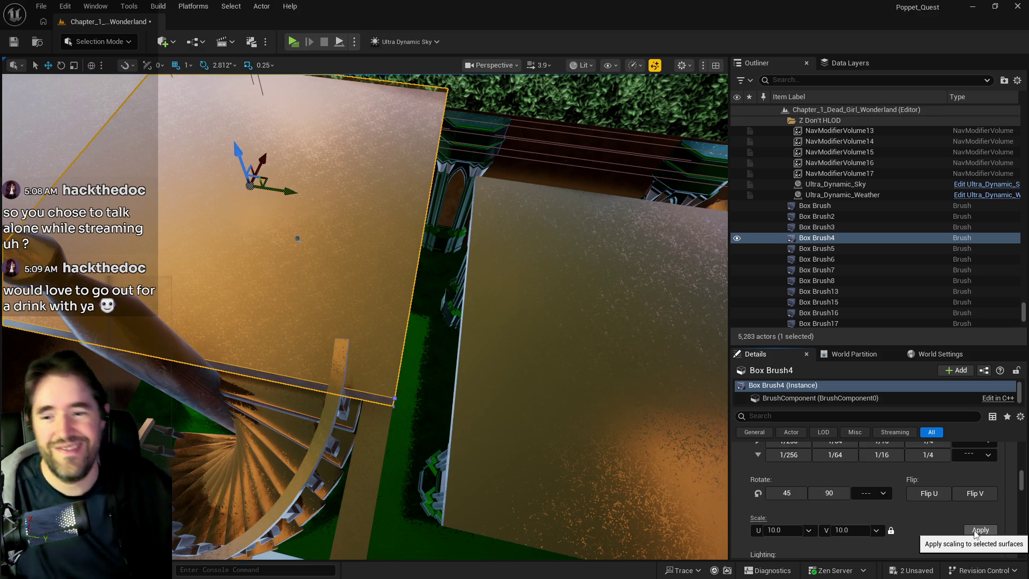
scroll(920, 525, down, 5)
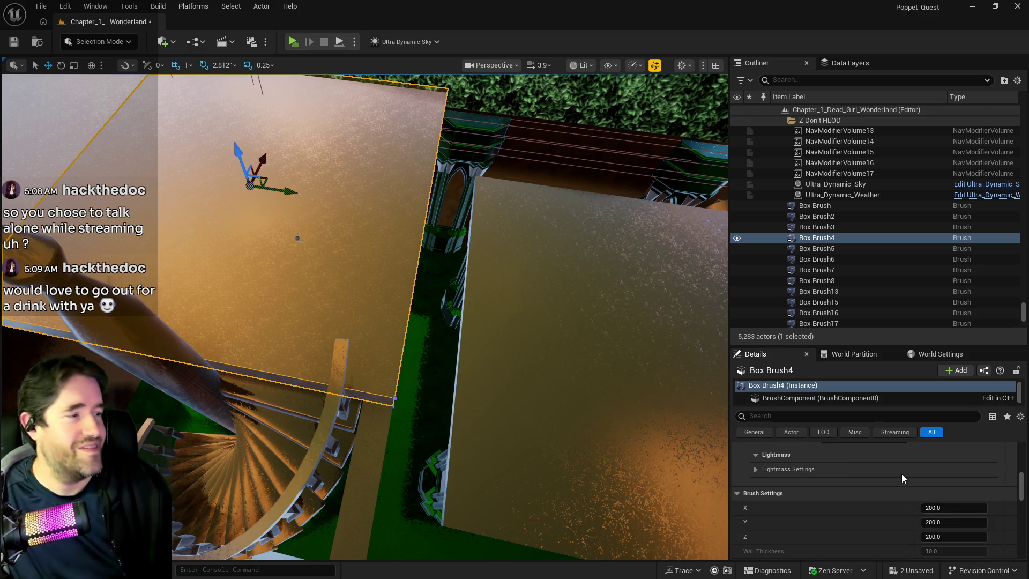
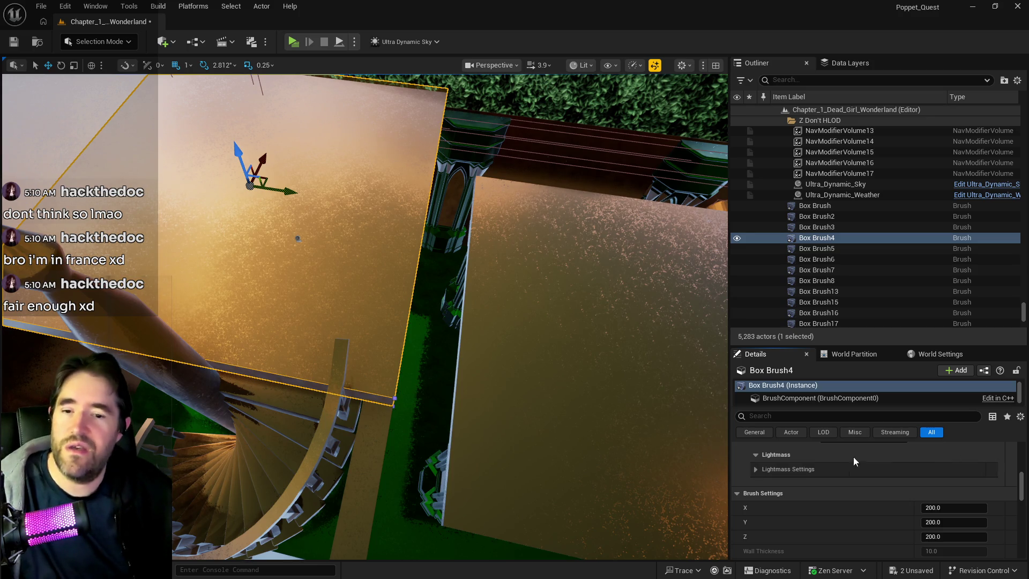
Bring the floor brush into view and start converting it to a static mesh
scroll(870, 485, up, 2)
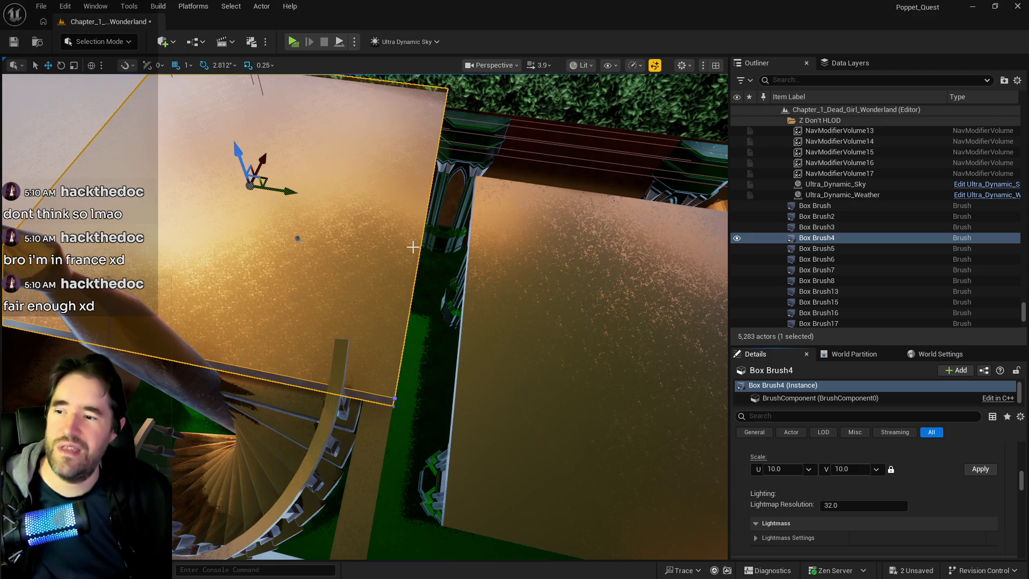
drag(412, 247, 307, 101)
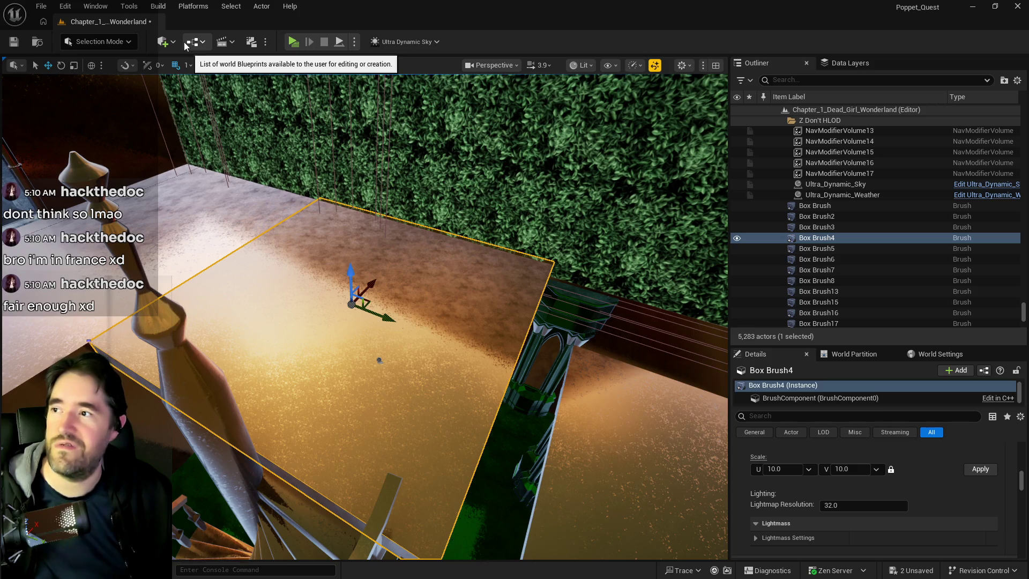
click(163, 42)
click(338, 22)
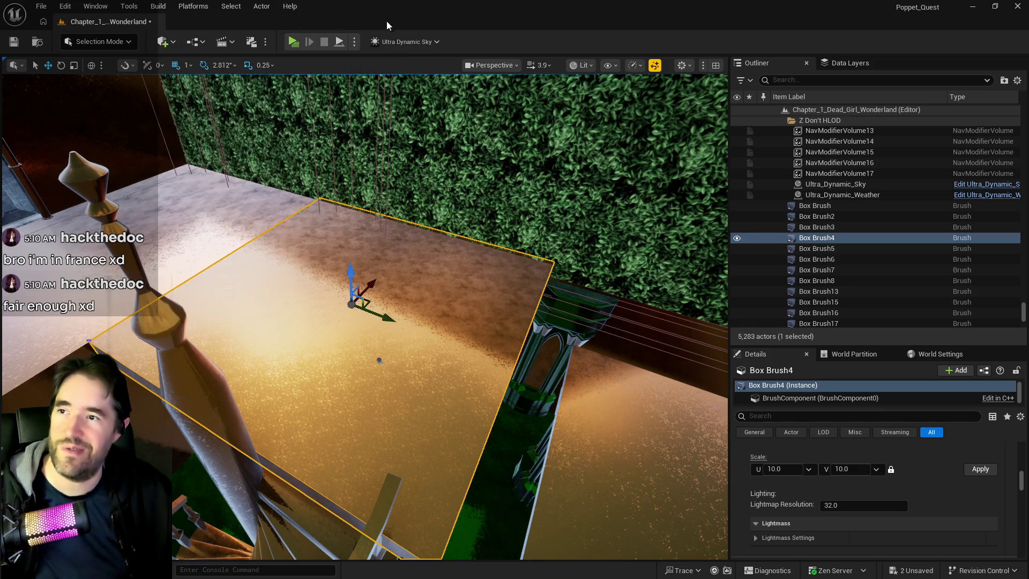
mouse_move(552, 236)
mouse_down()
mouse_move(536, 257)
mouse_move(548, 235)
mouse_up()
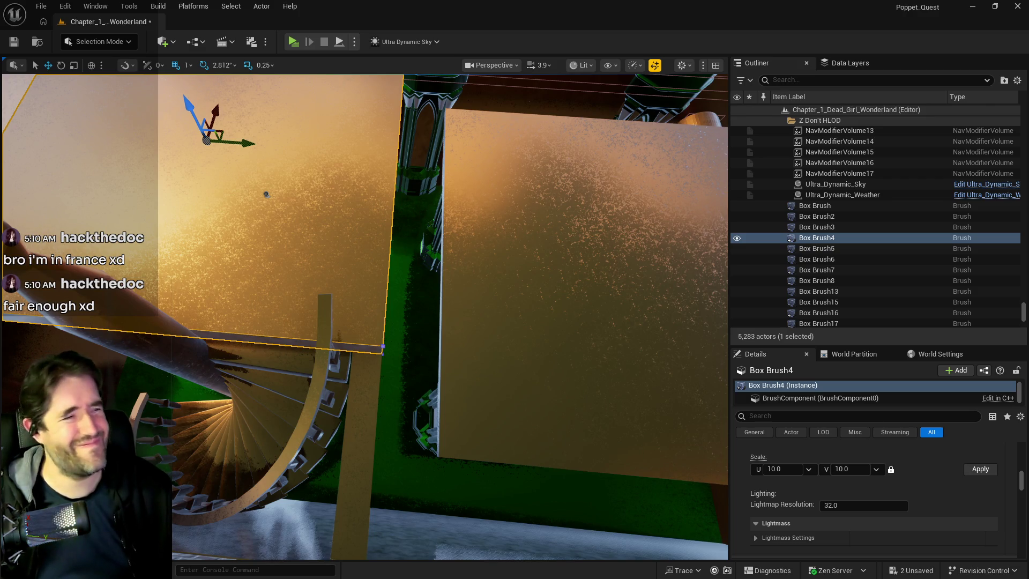
scroll(840, 535, down, 5)
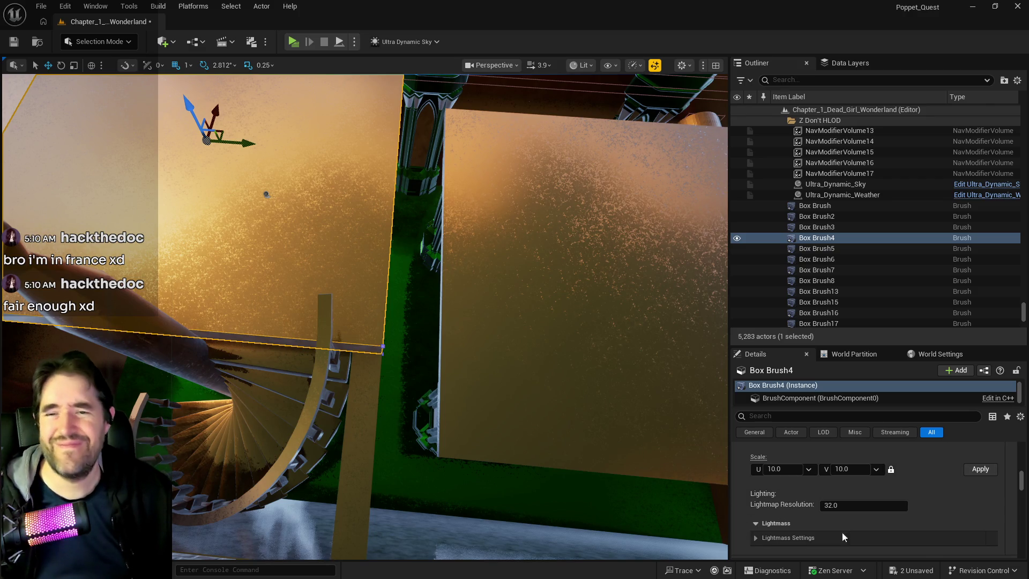
click(910, 528)
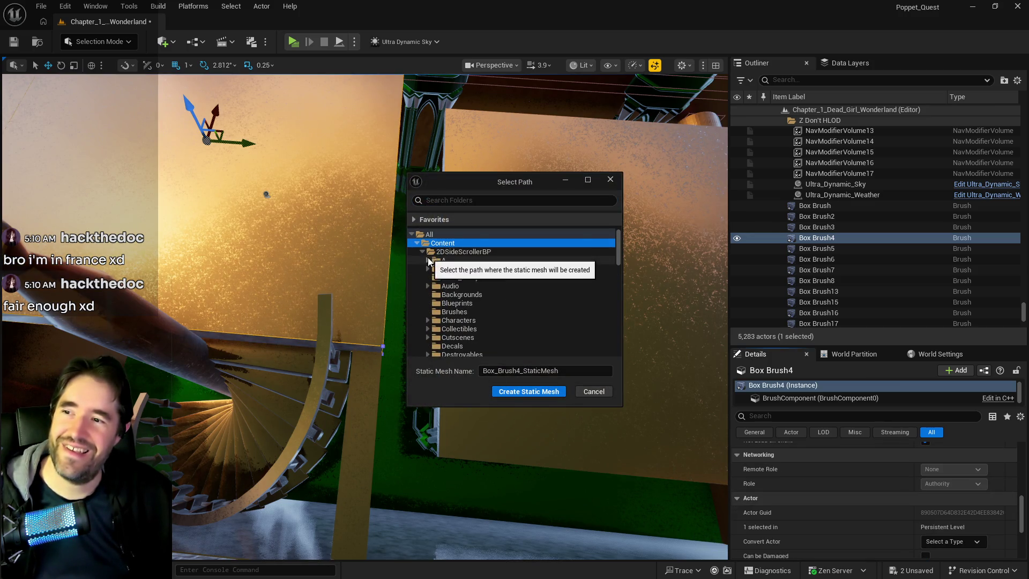
scroll(456, 300, down, 5)
scroll(470, 353, down, 2)
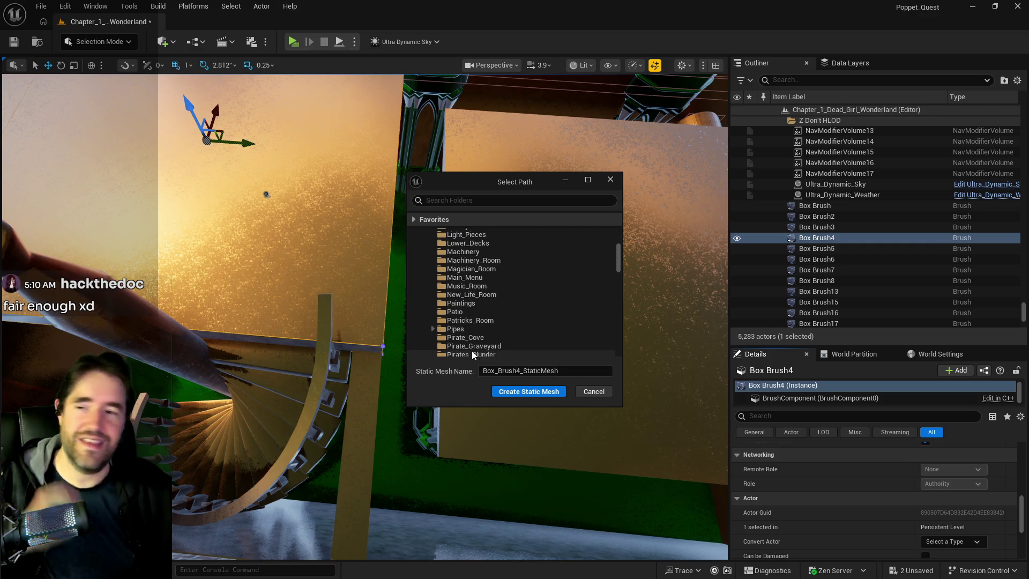
scroll(464, 346, down, 2)
scroll(464, 344, down, 1)
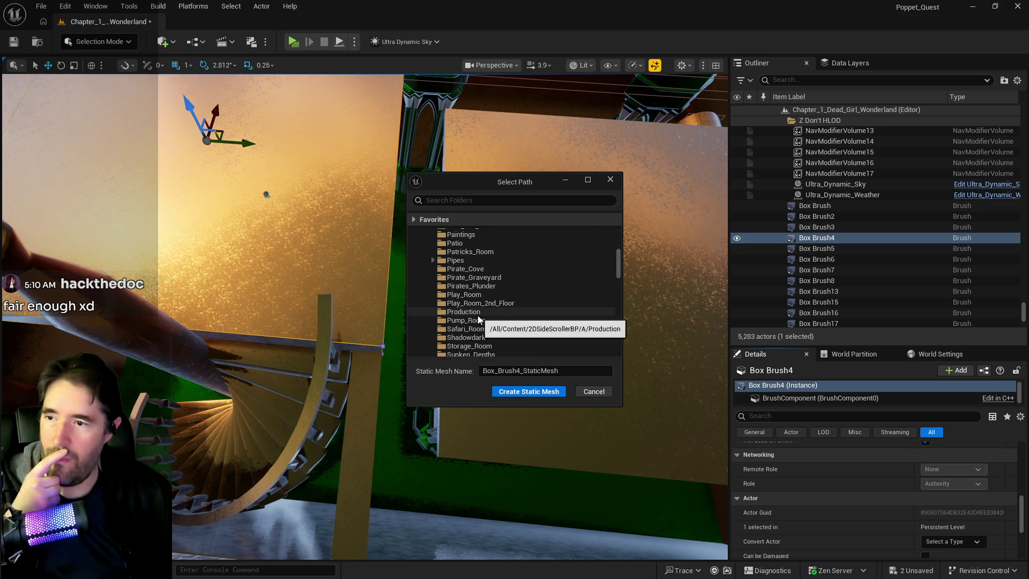
Create the mesh as SM_Production_Floor_1 in the Production folder and select the new actor
click(485, 311)
click(576, 371)
key(ctrl+a)
text(SM_Production_Wall)
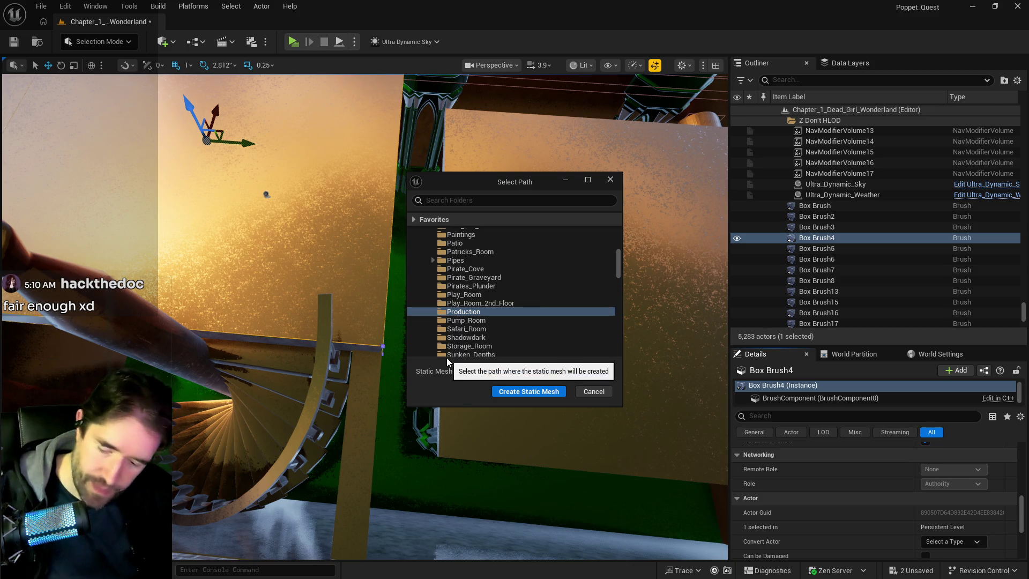
double_click(536, 369)
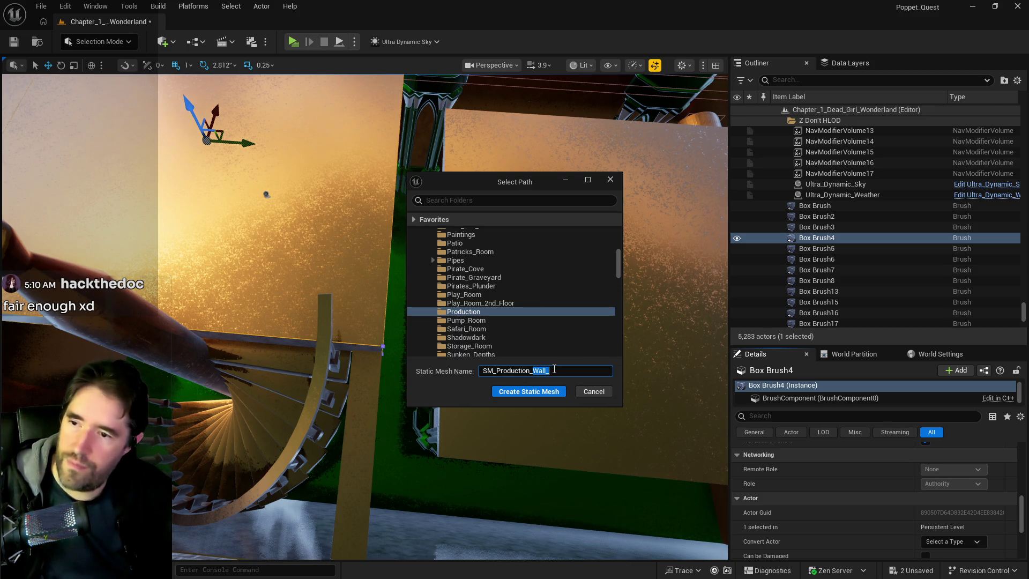
text(Floor_1)
drag(552, 370, 439, 364)
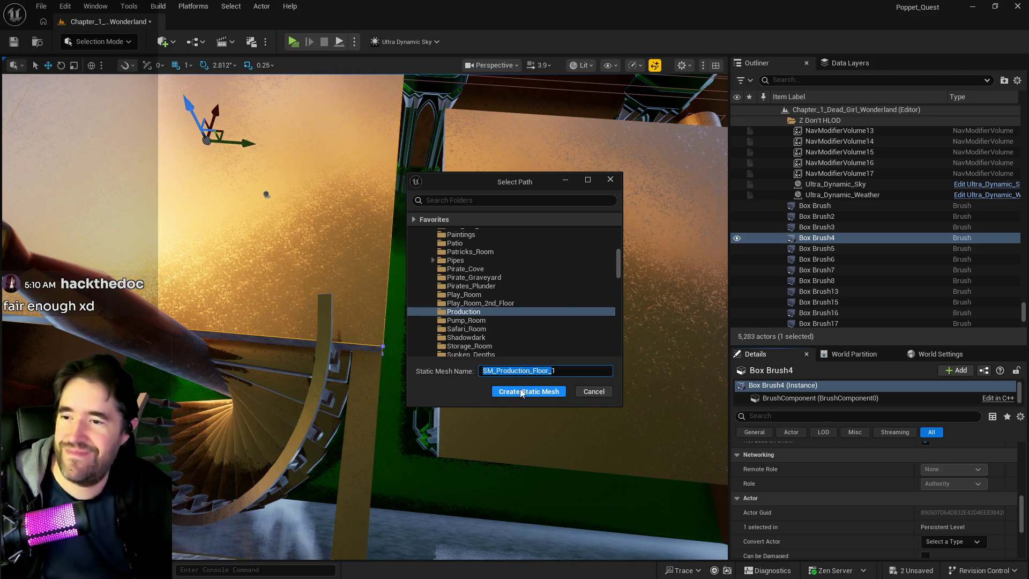
click(519, 391)
click(501, 390)
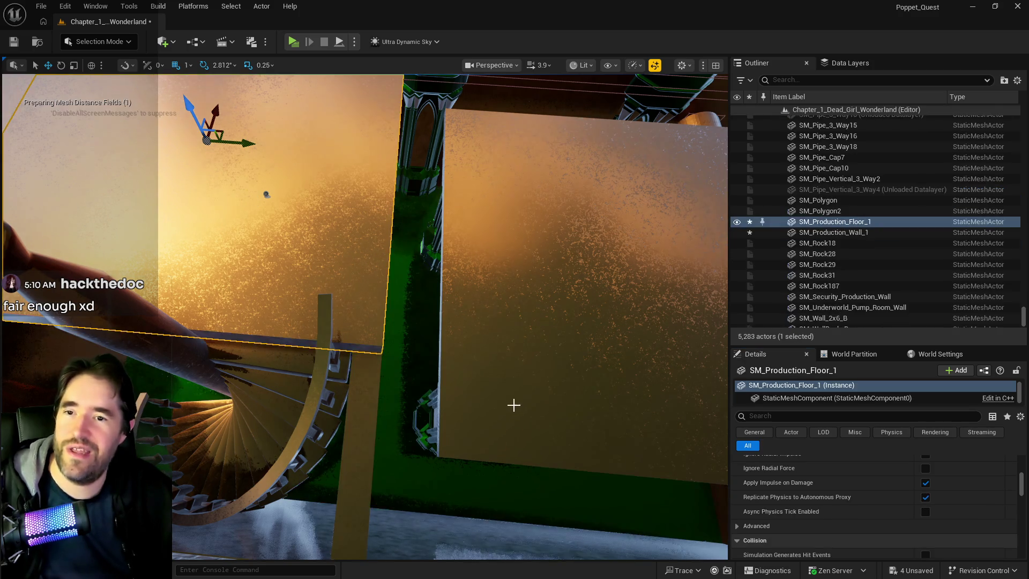
Add a simplified box collision to SM_Production_Floor_1 in the mesh editor, save it, and close the editor
key(f)
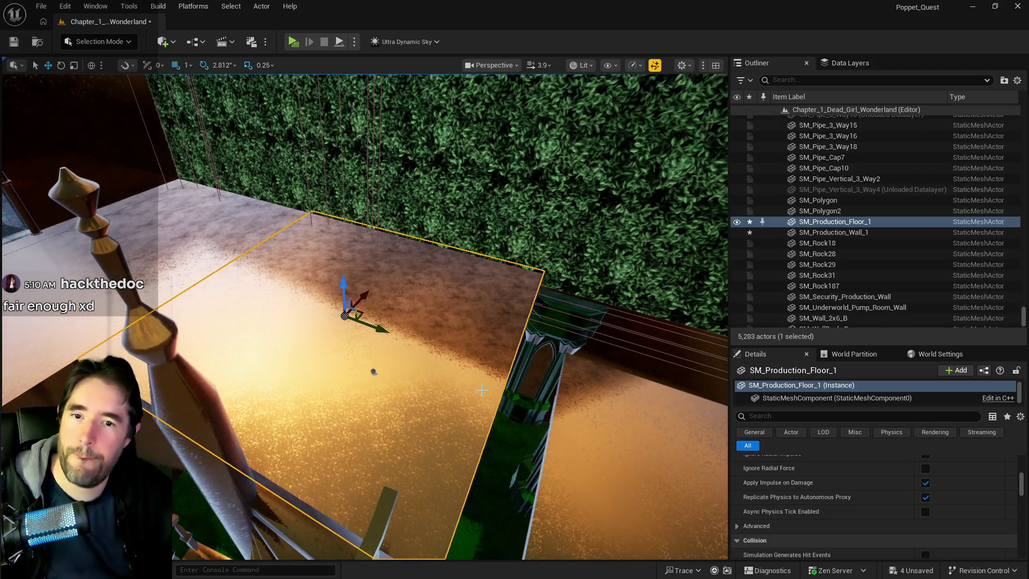
right_click(525, 353)
click(551, 235)
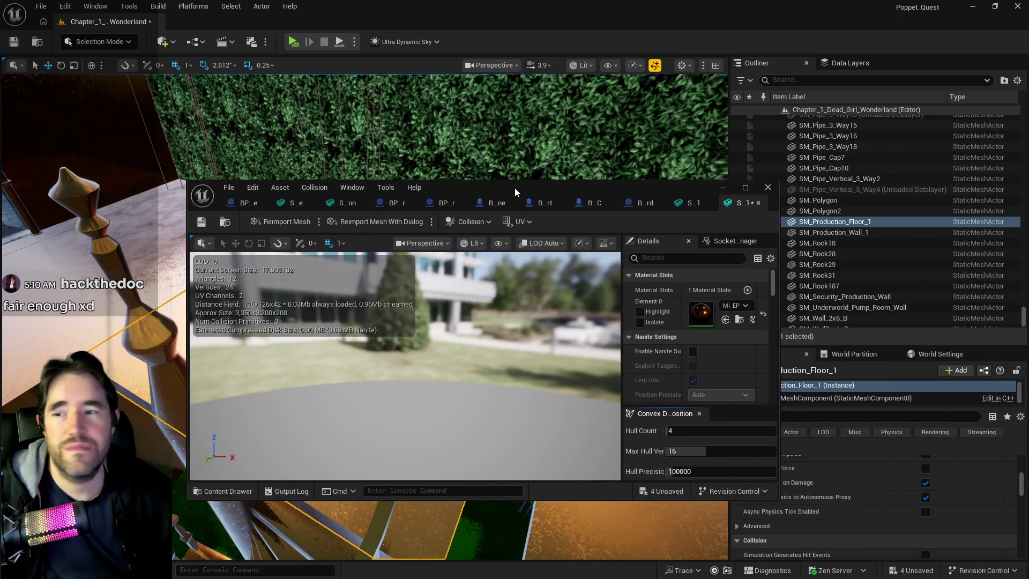
double_click(514, 187)
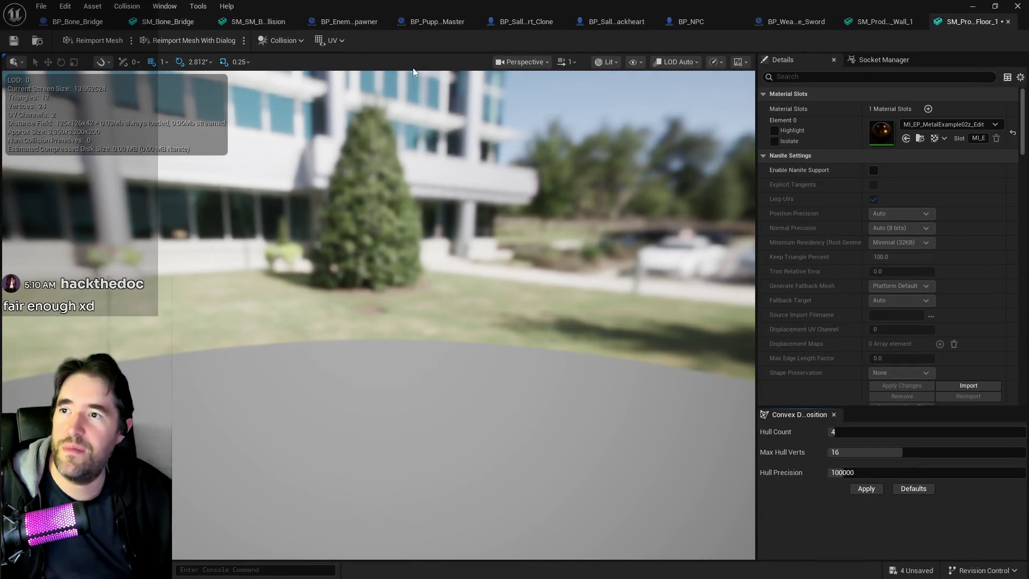
click(282, 41)
click(289, 106)
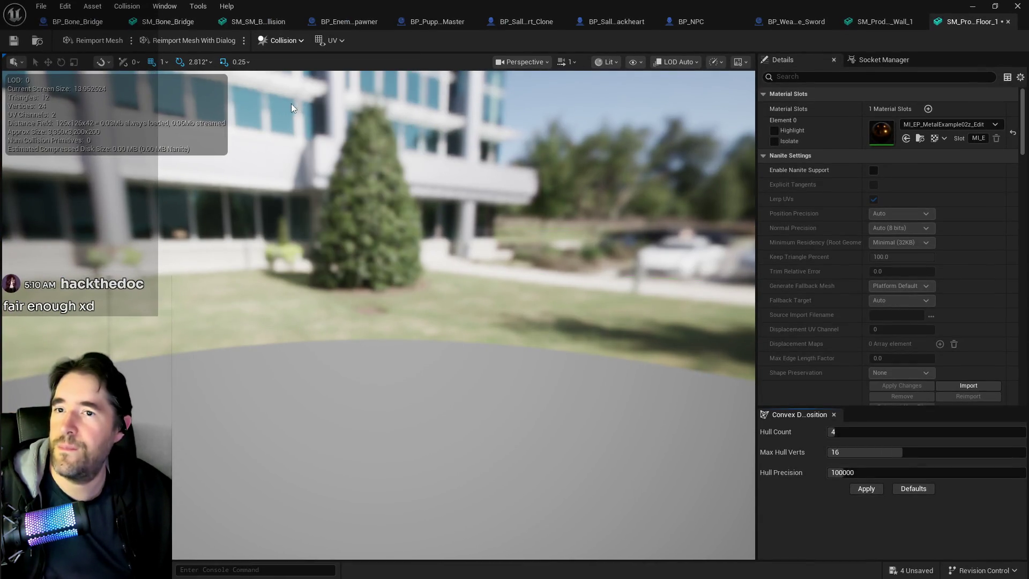
click(13, 45)
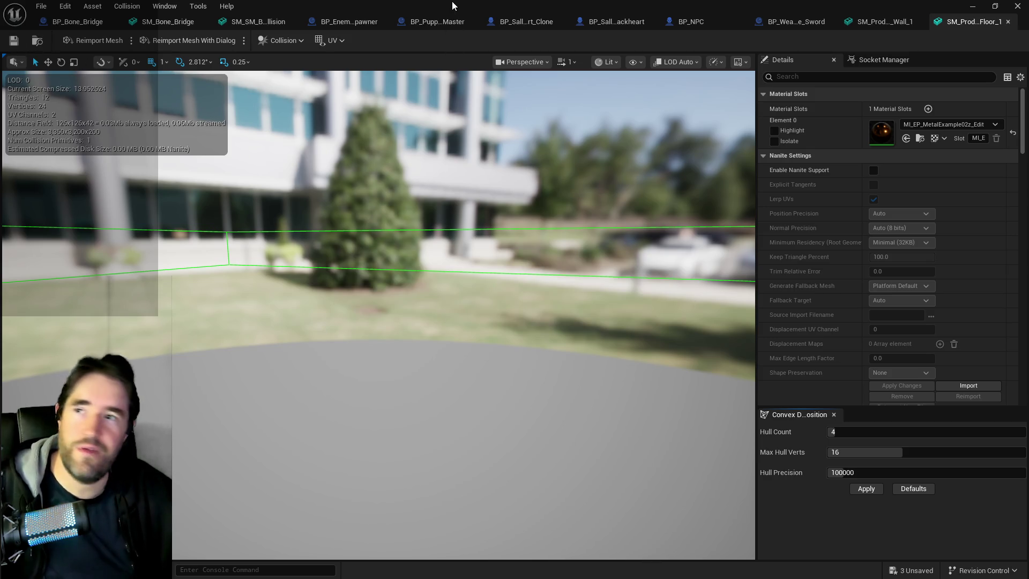
click(952, 23)
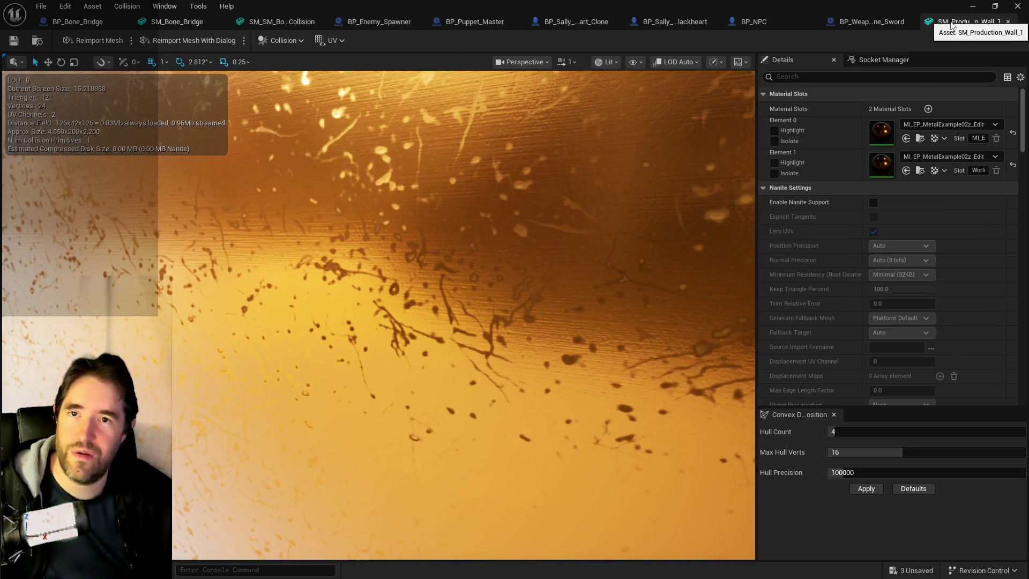
click(1008, 22)
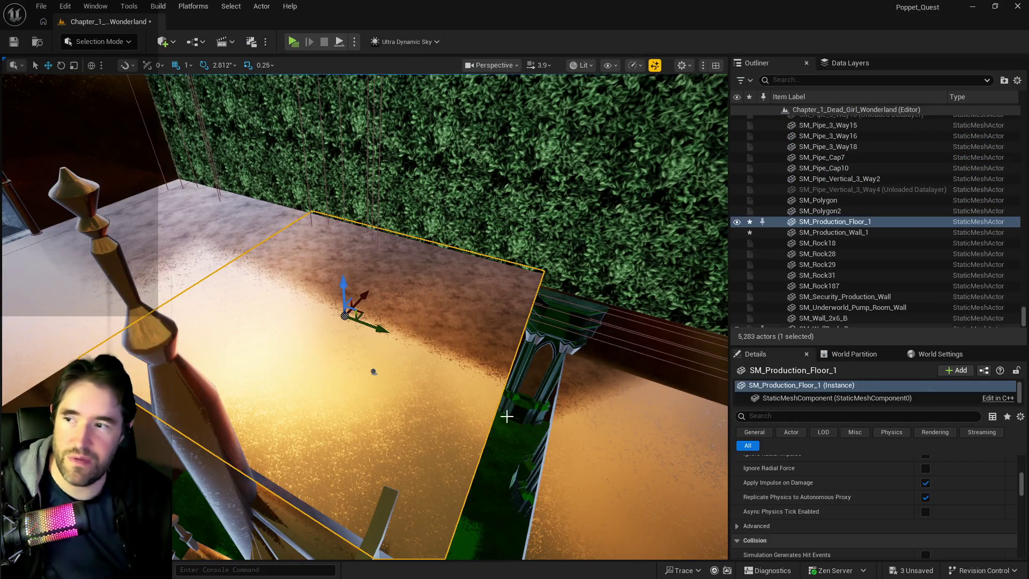
Select the floor brush by the door and choose how its surfaces are selected
key(f)
scroll(618, 388, down, 10)
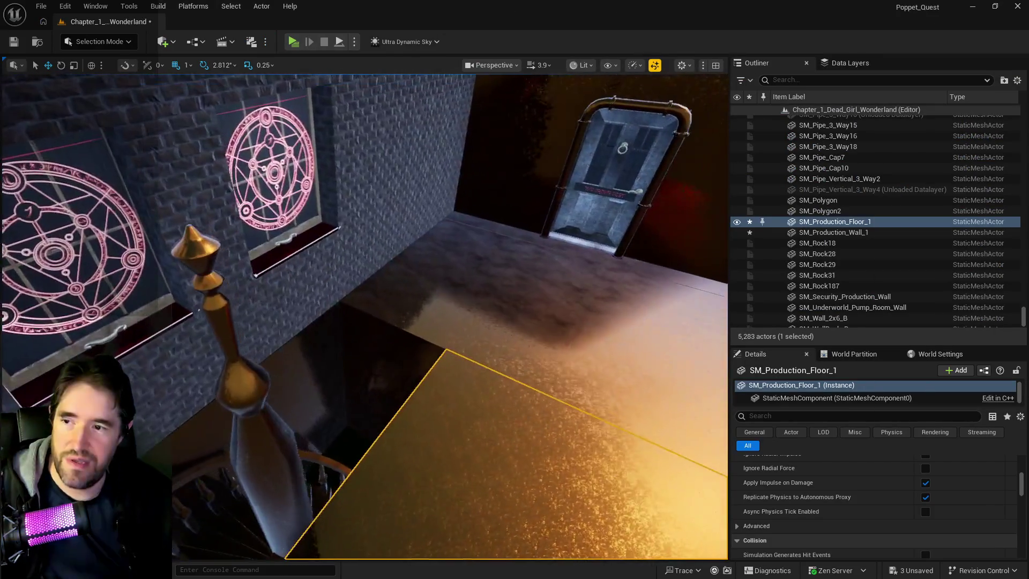
click(618, 389)
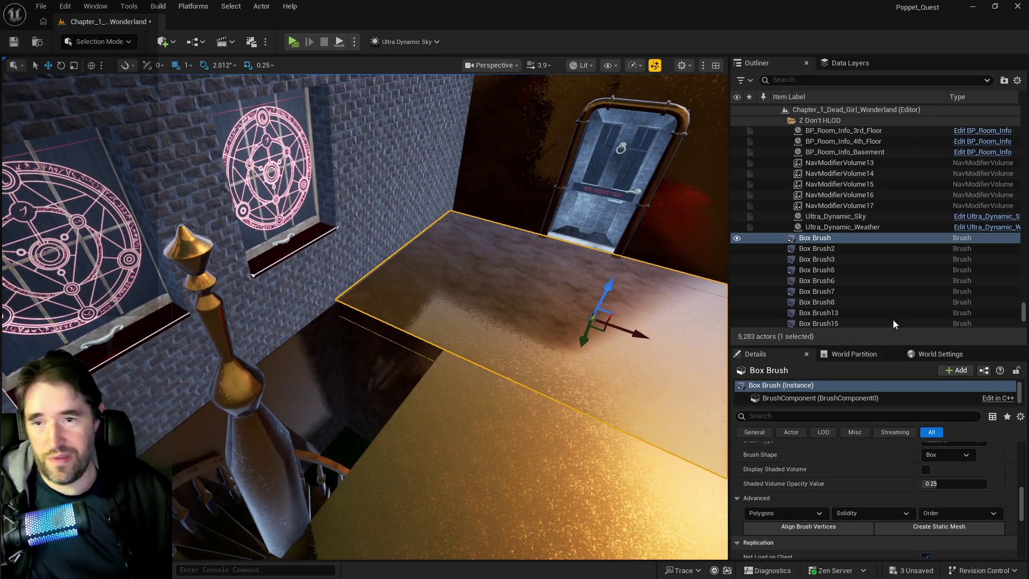
scroll(819, 487, up, 5)
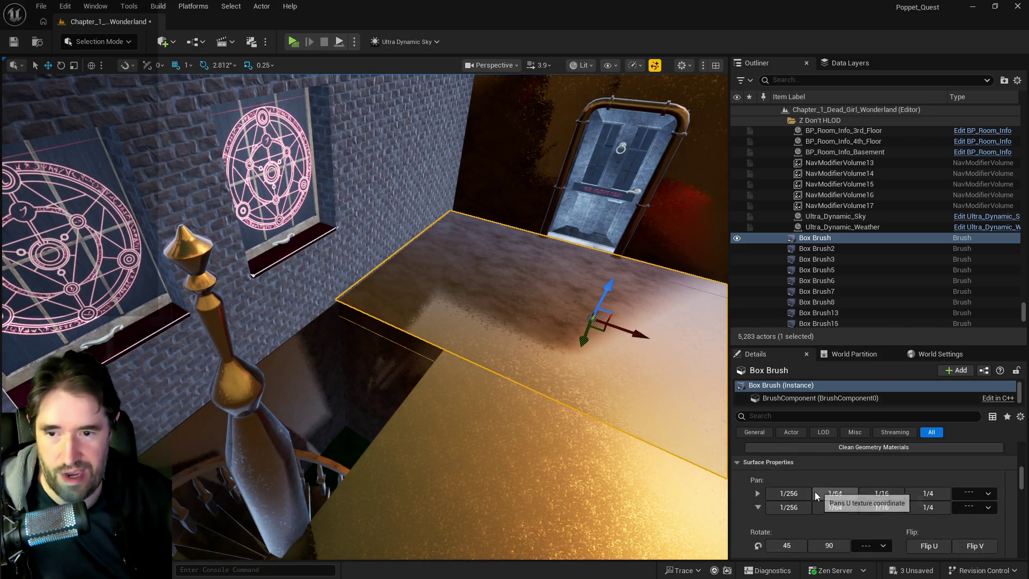
click(767, 491)
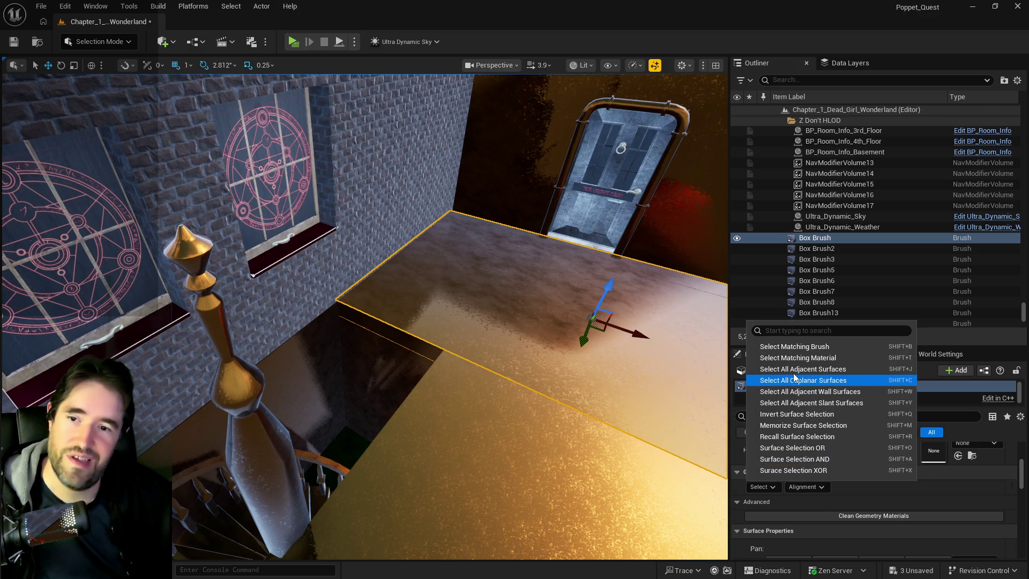
click(809, 383)
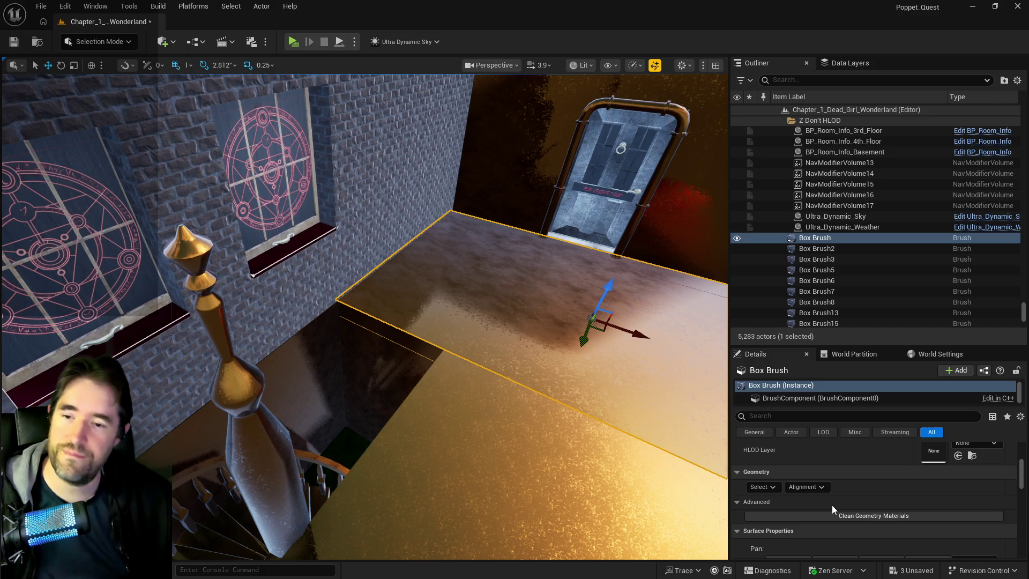
Set the floor's surface texture scale to 10 by 10 and apply it
scroll(828, 501, down, 5)
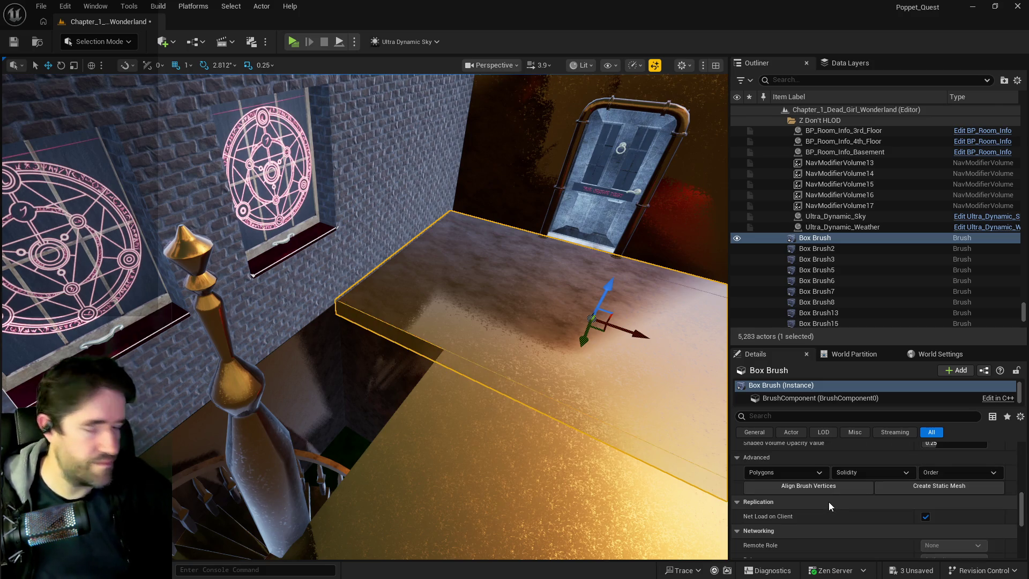
scroll(854, 523, up, 3)
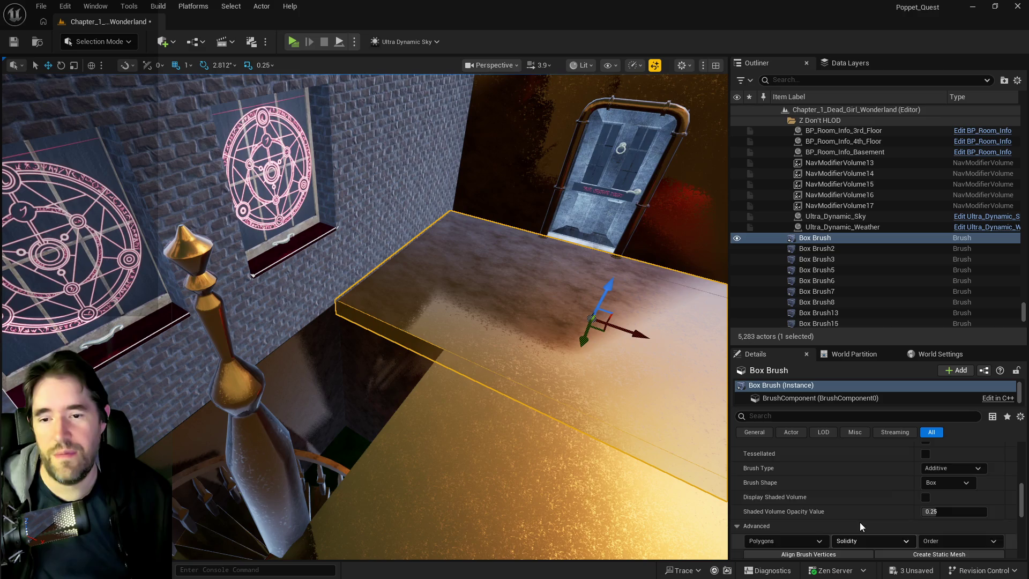
scroll(859, 522, up, 5)
click(789, 486)
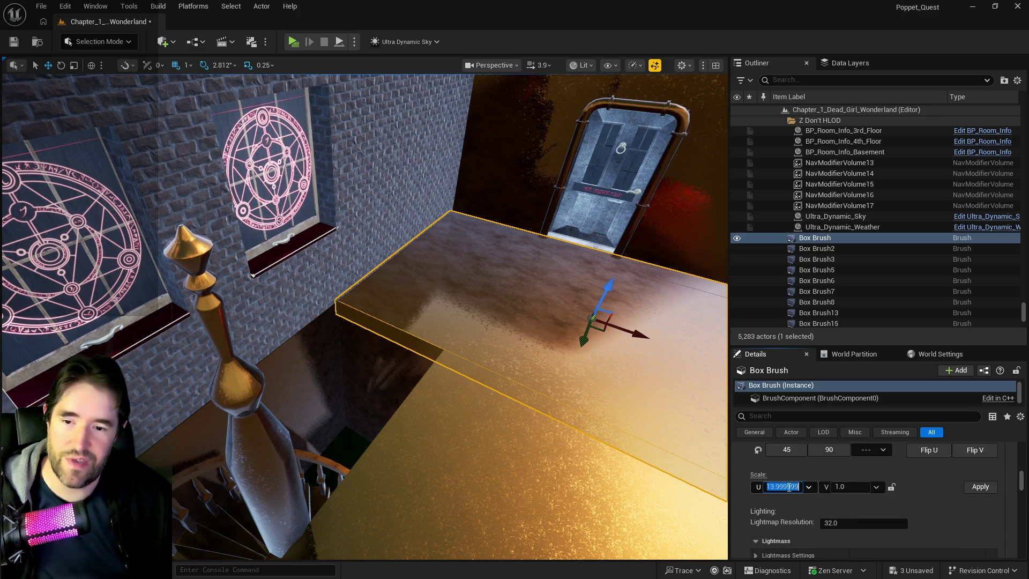
text(10)
click(891, 486)
click(968, 484)
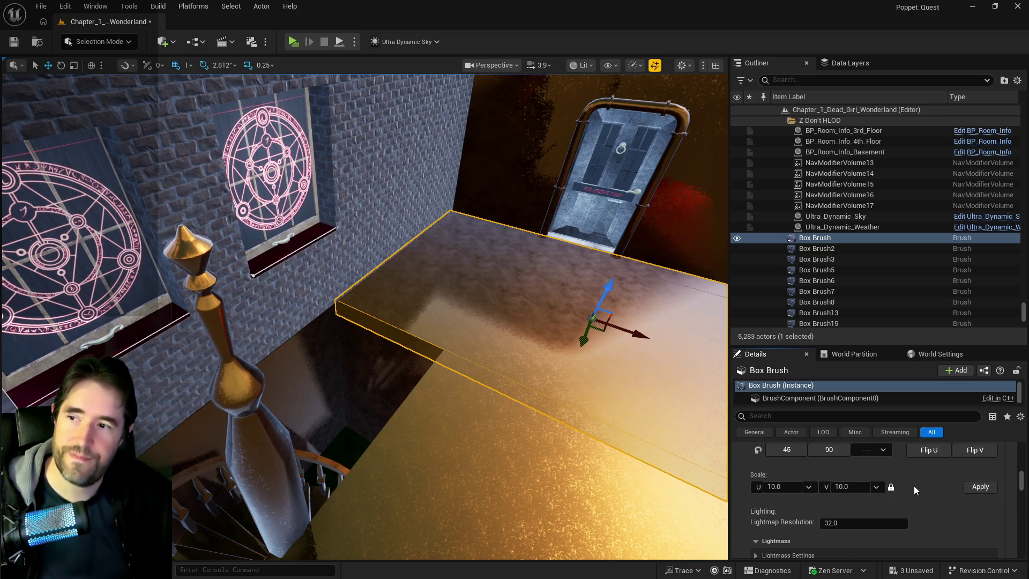
scroll(914, 485, down, 5)
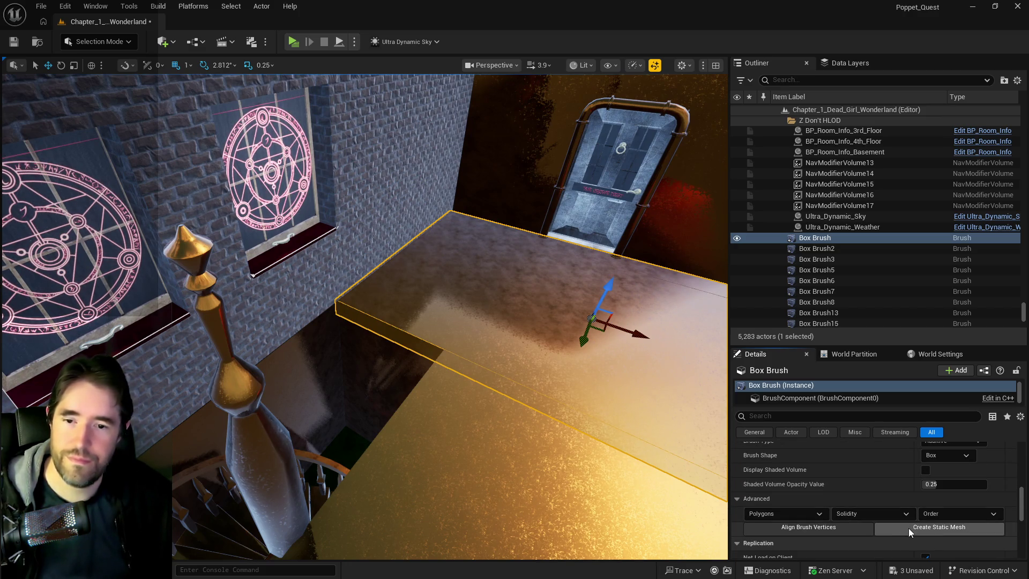
click(908, 528)
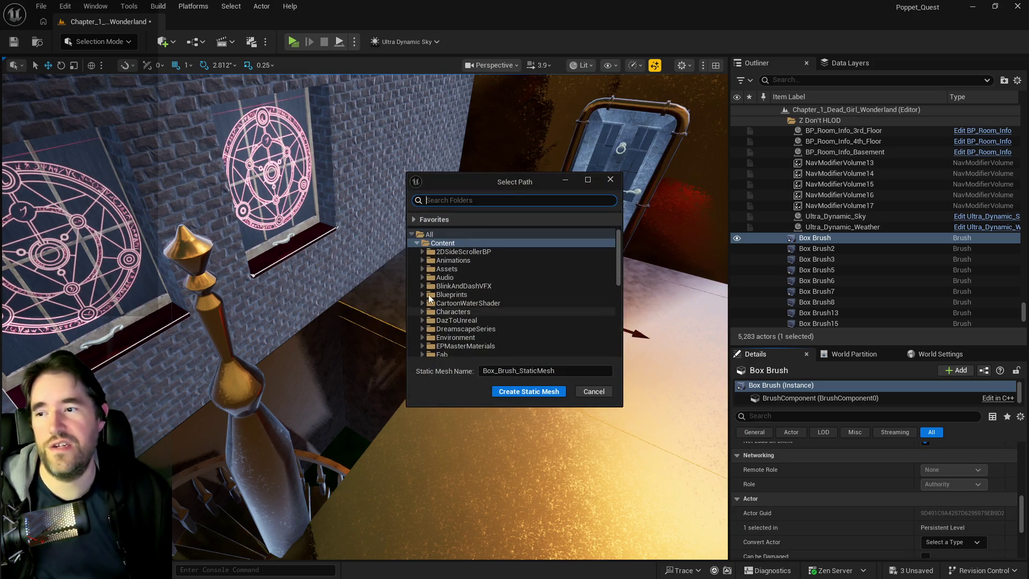
Save the floor brush as static mesh SM_Production_Floor_2 in the Production folder
click(423, 252)
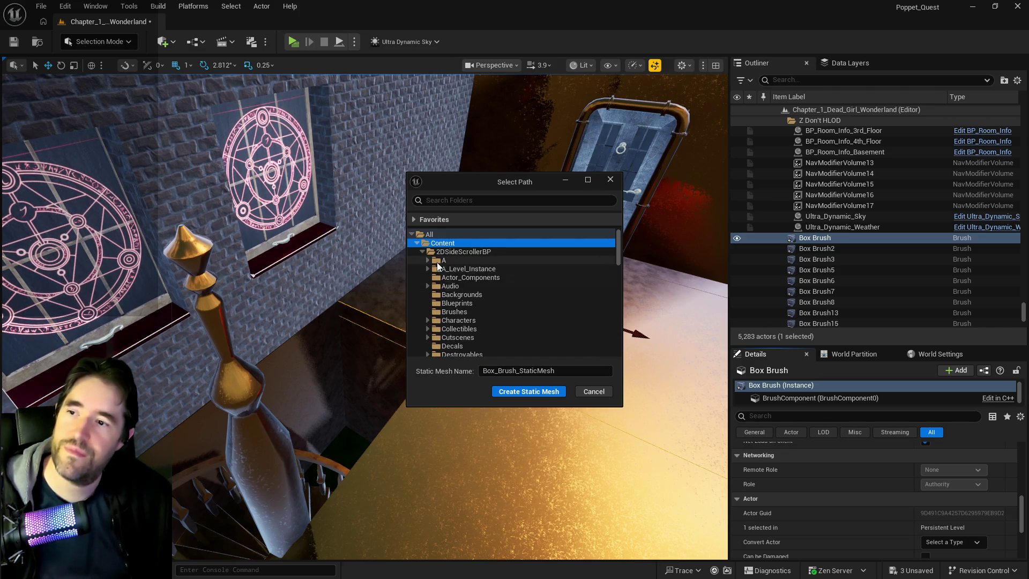
scroll(461, 322, down, 10)
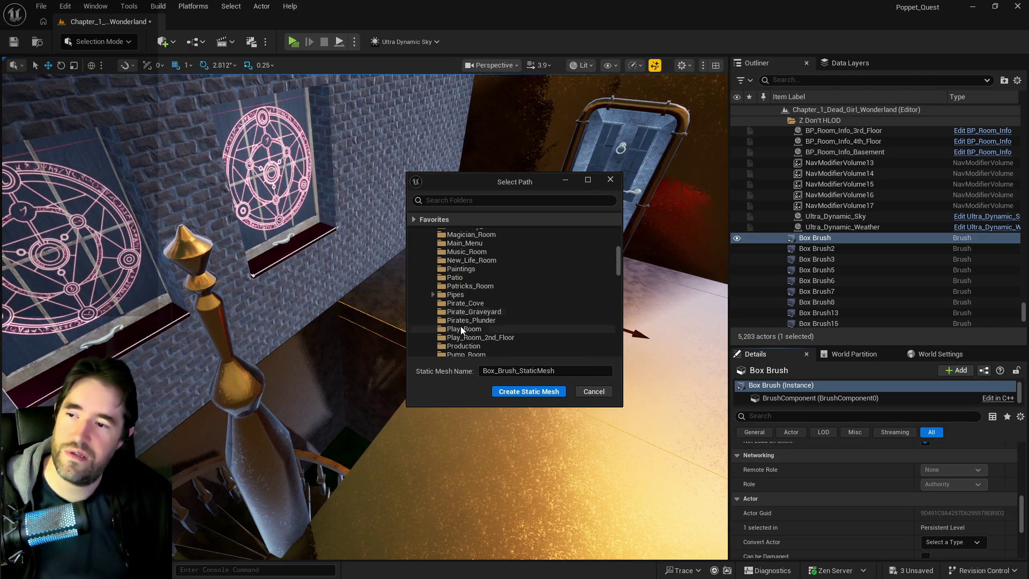
scroll(461, 329, up, 2)
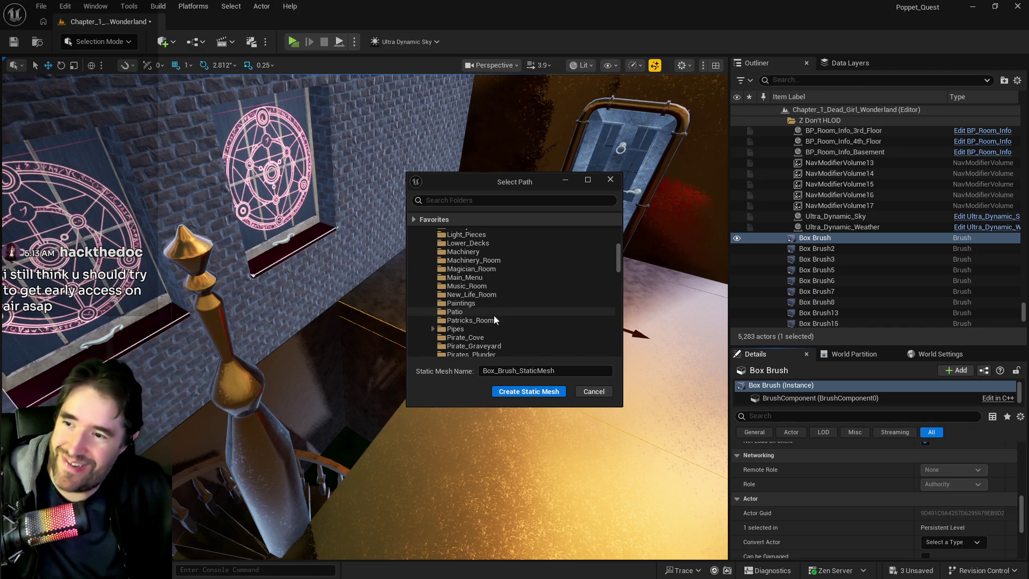
scroll(467, 332, down, 2)
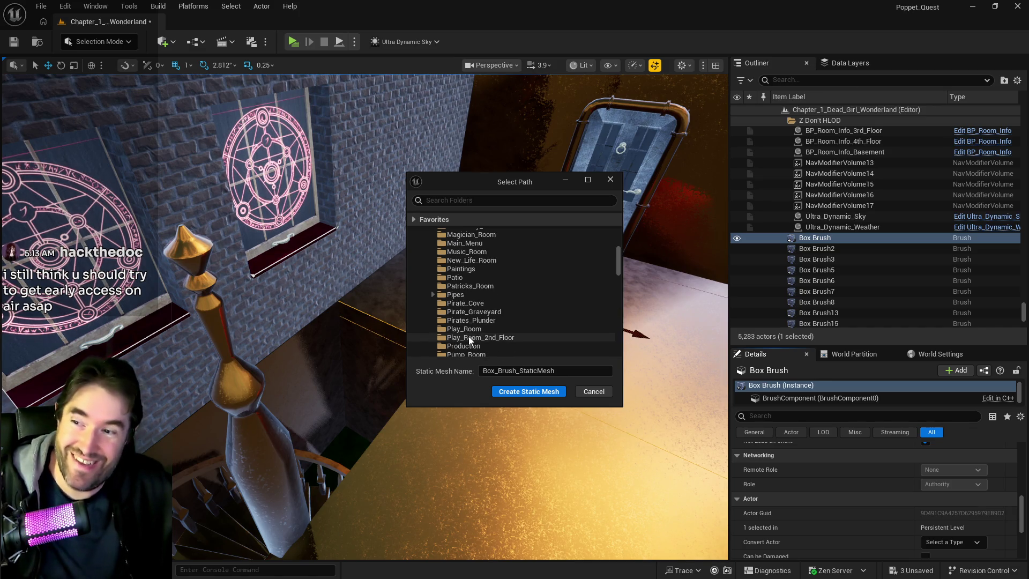
scroll(471, 333, down, 1)
click(471, 329)
click(570, 371)
text(SM_Production_Floor_2)
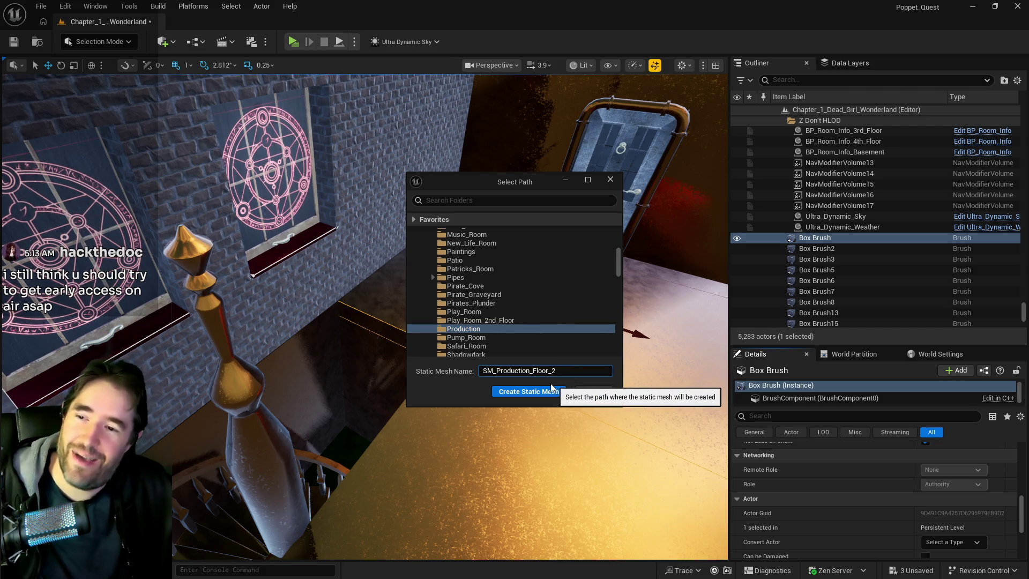
click(533, 391)
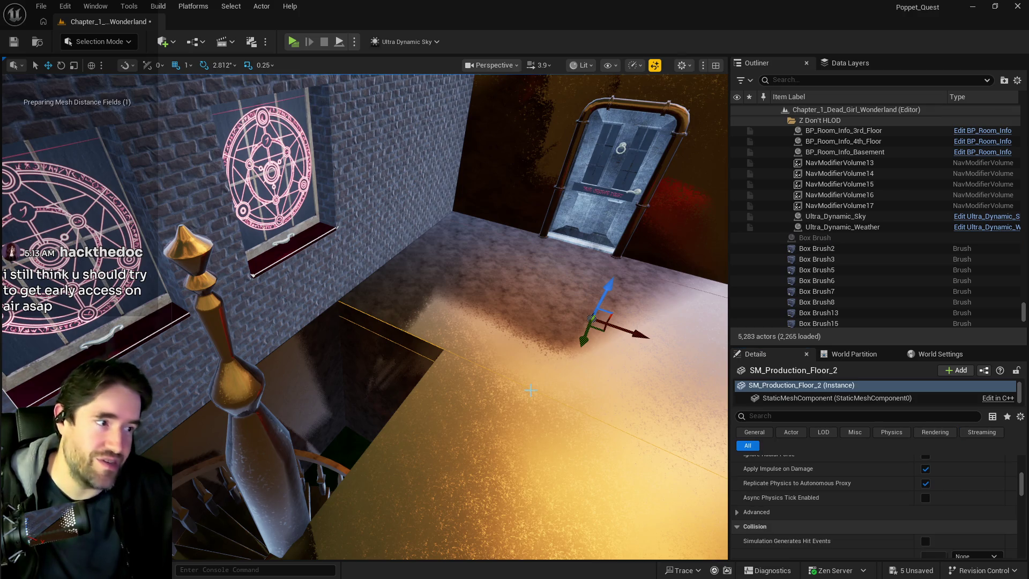
Orbit the view to inspect the converted SM_Production_Floor_2 beside the hedge
mouse_move(535, 391)
mouse_down()
mouse_move(542, 371)
mouse_move(511, 381)
mouse_move(480, 365)
mouse_move(418, 385)
mouse_up()
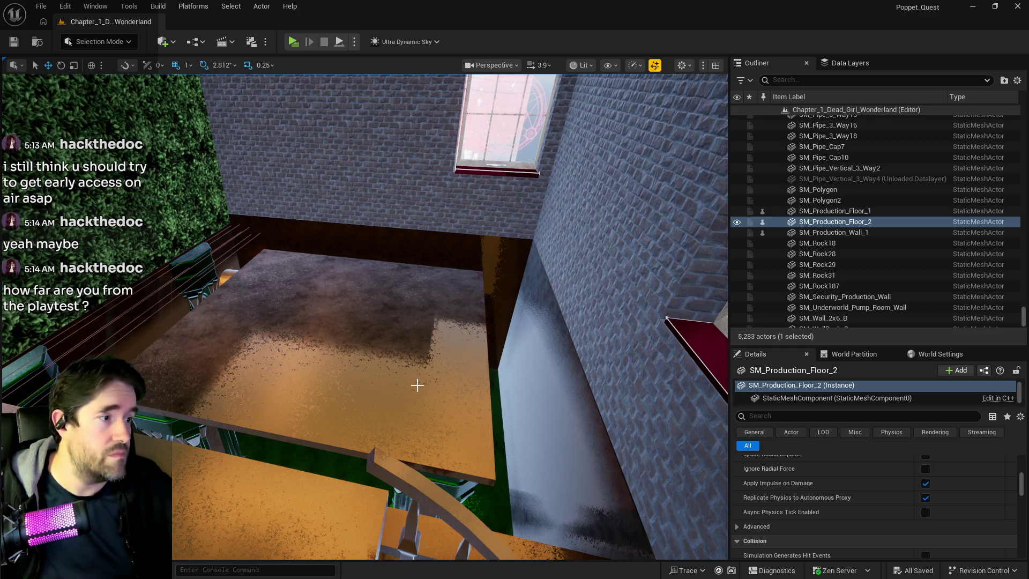
mouse_move(363, 333)
mouse_down()
mouse_move(280, 351)
mouse_move(369, 328)
mouse_up()
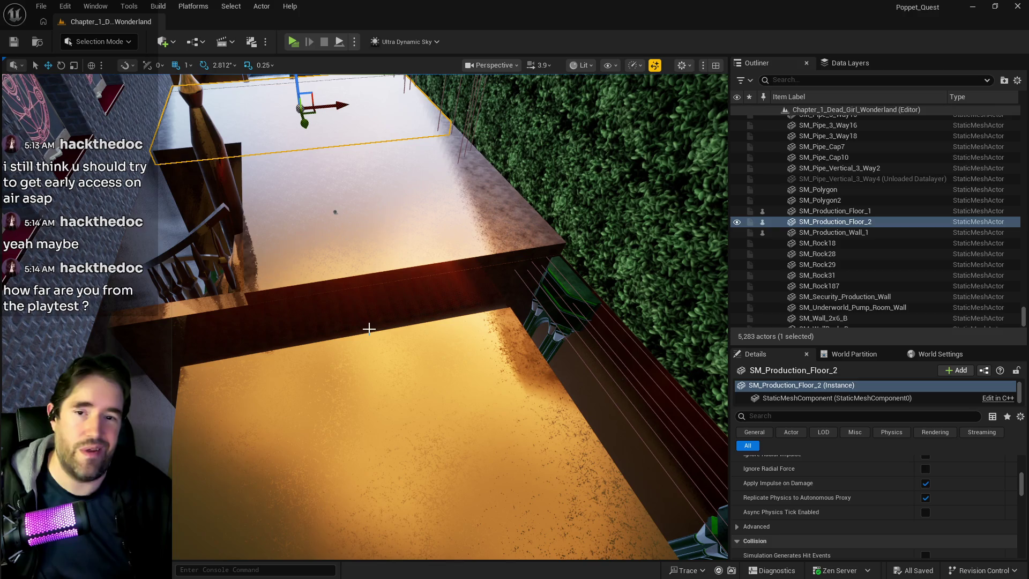
drag(368, 328, 368, 329)
drag(487, 513, 487, 513)
drag(525, 320, 525, 319)
drag(369, 363, 370, 364)
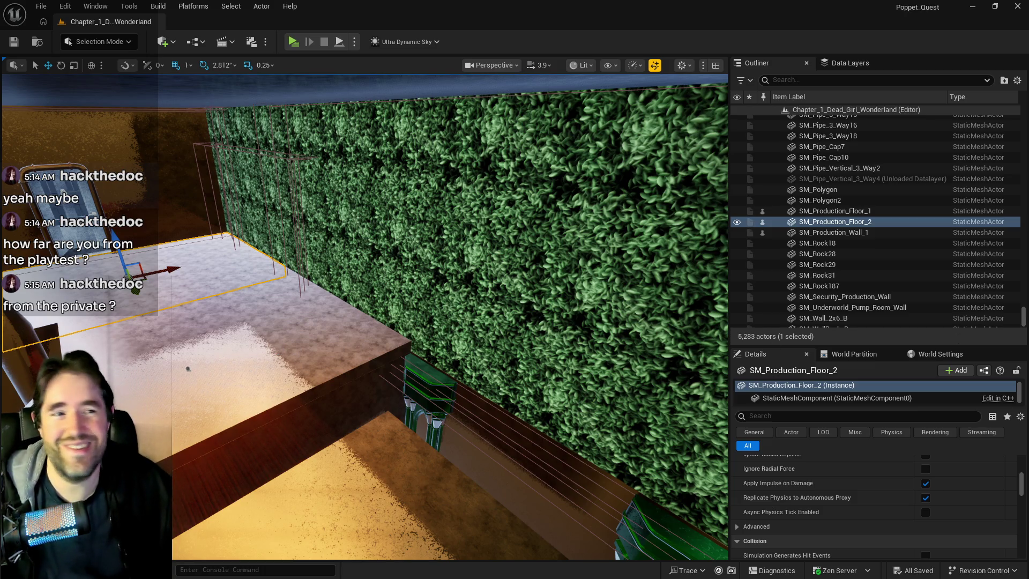
Open SM_Production_Floor_2's mesh editor and review its collision complexity, leaving it unchanged
right_click(806, 222)
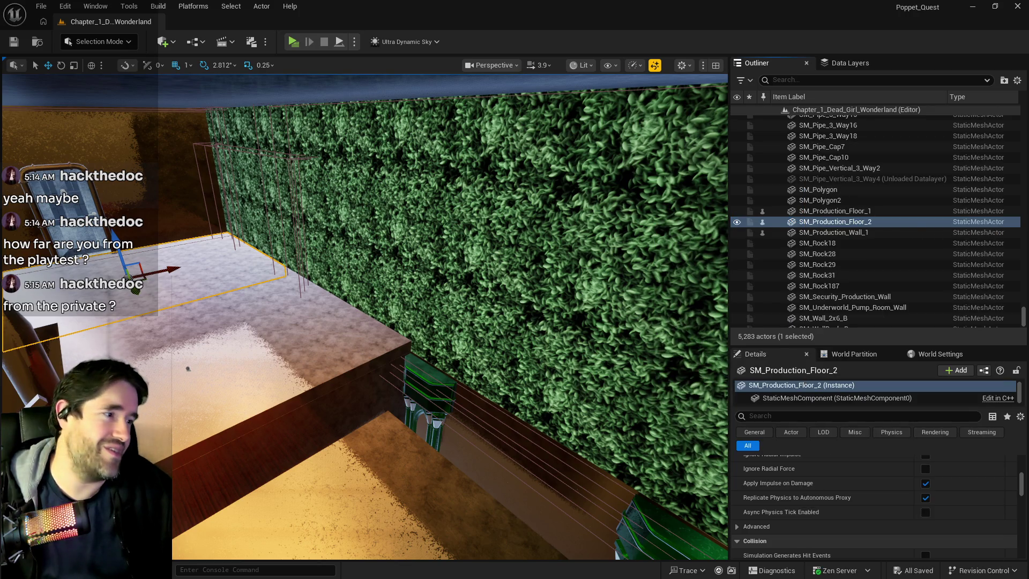
key(ctrl+e)
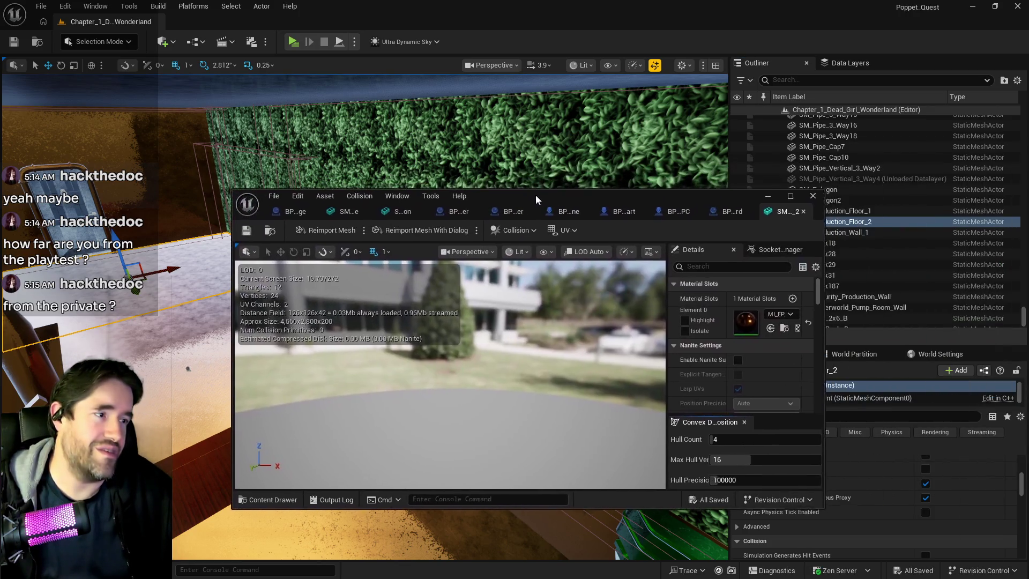
double_click(533, 197)
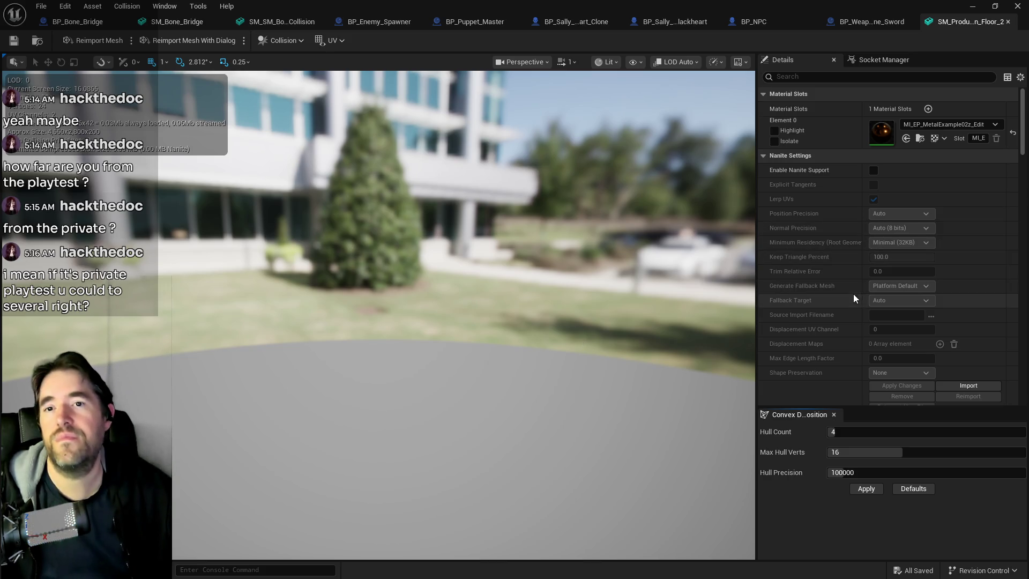
scroll(829, 298, down, 2)
scroll(828, 298, down, 6)
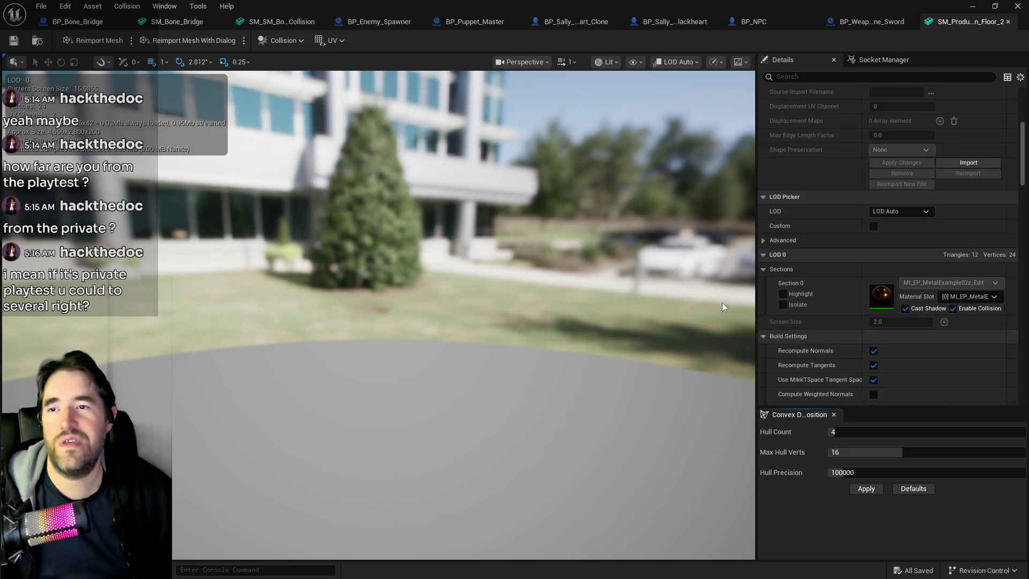
click(860, 77)
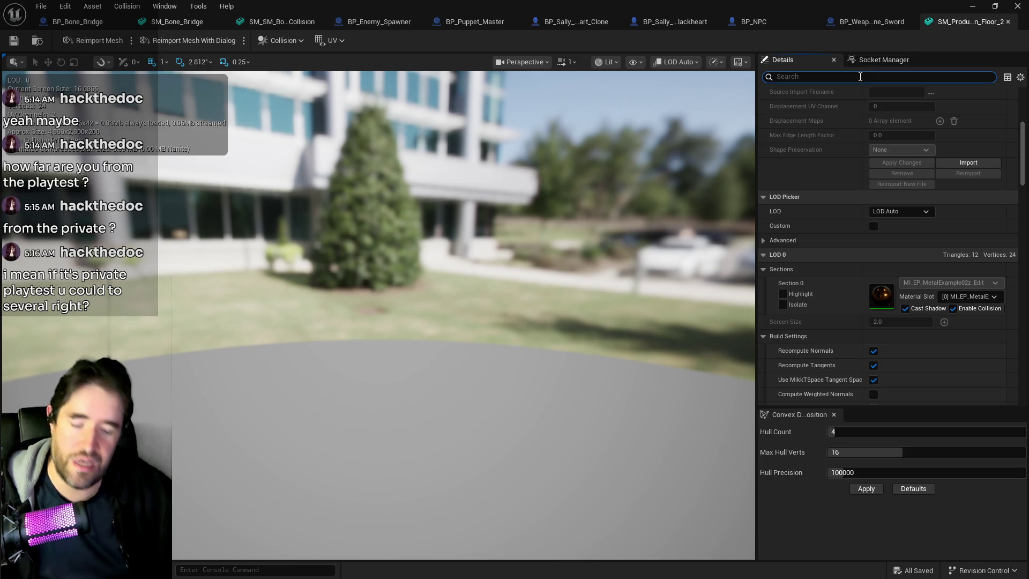
text(com)
click(892, 224)
click(510, 148)
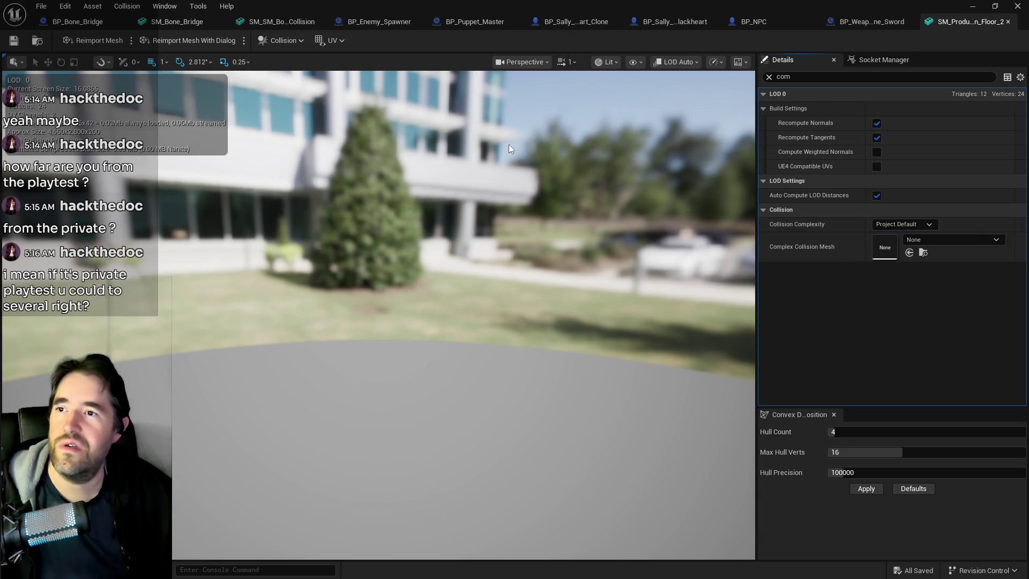
scroll(510, 148, down, 8)
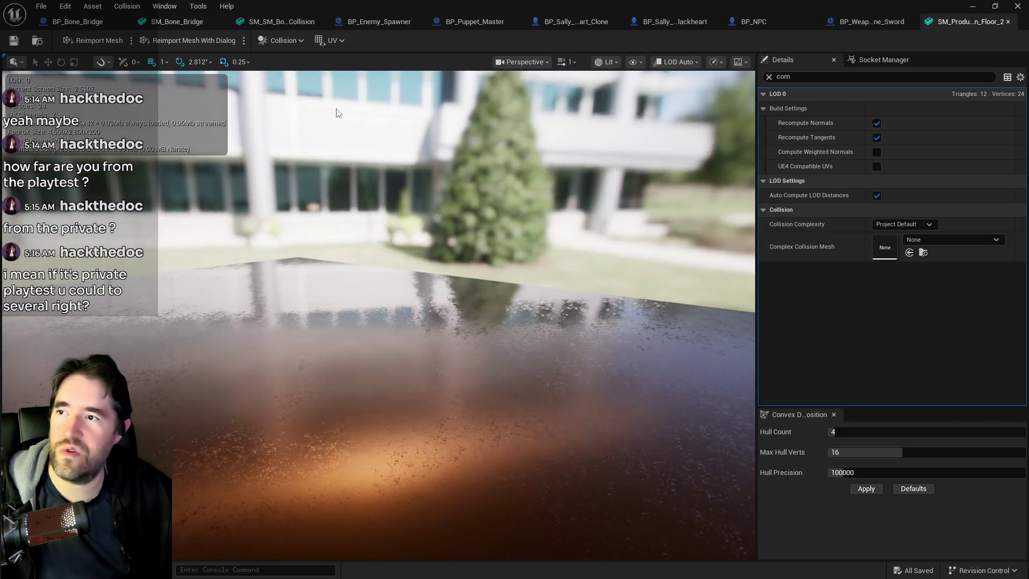
After checking the bone mesh's collision, add a simplified box collision to the floor and save it
click(281, 21)
click(263, 37)
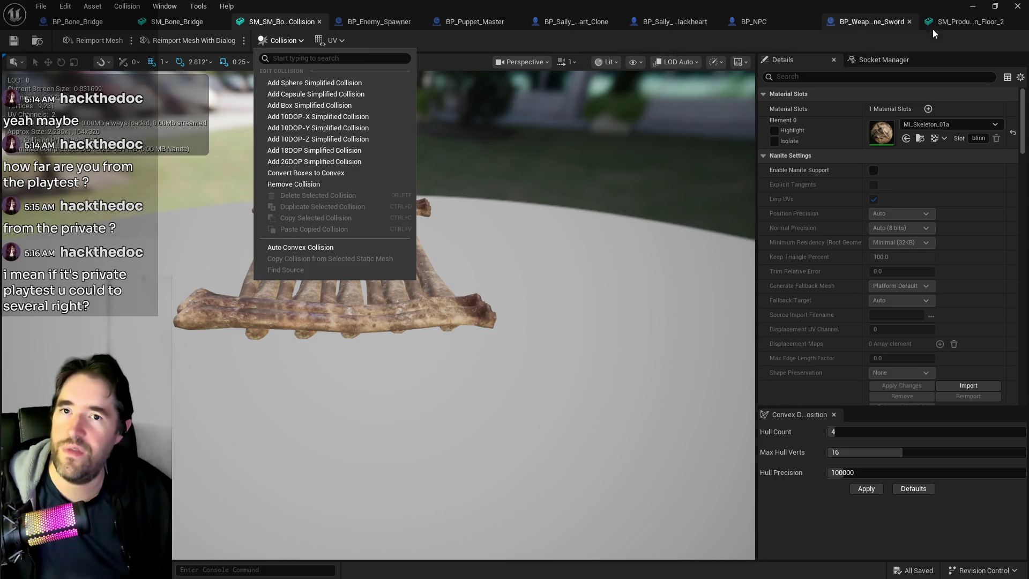
click(933, 24)
click(281, 43)
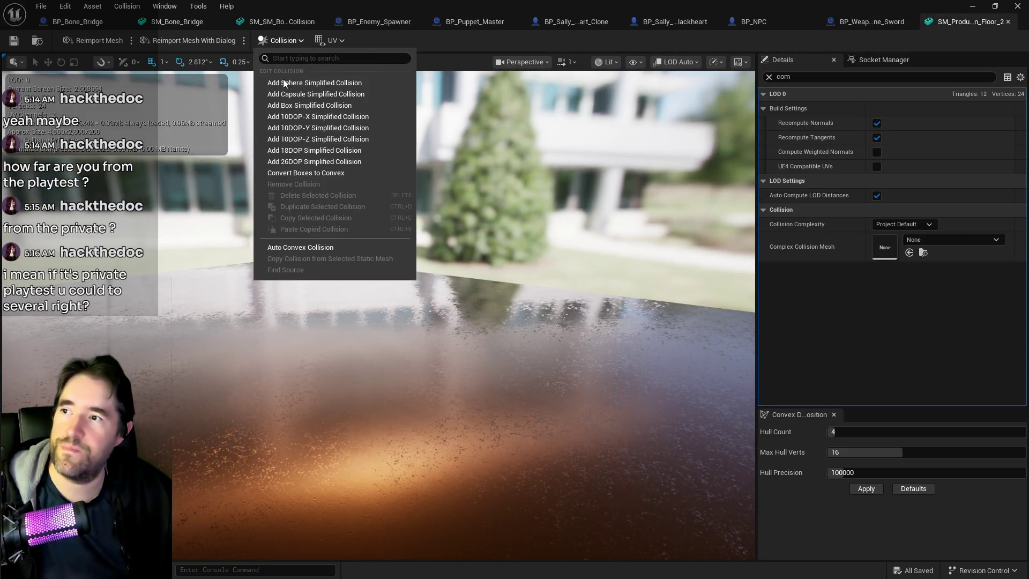
click(301, 105)
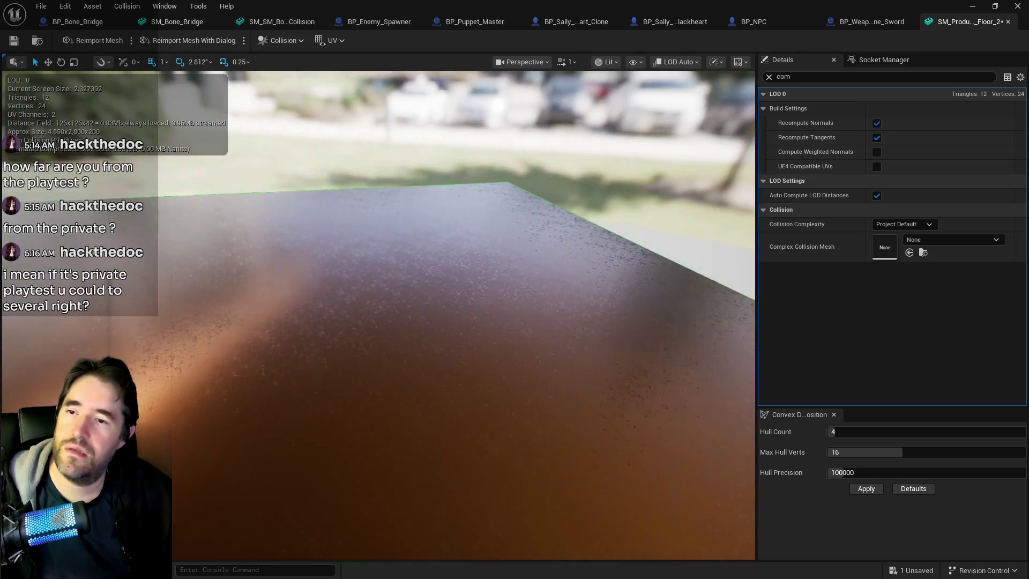
key(ctrl+s)
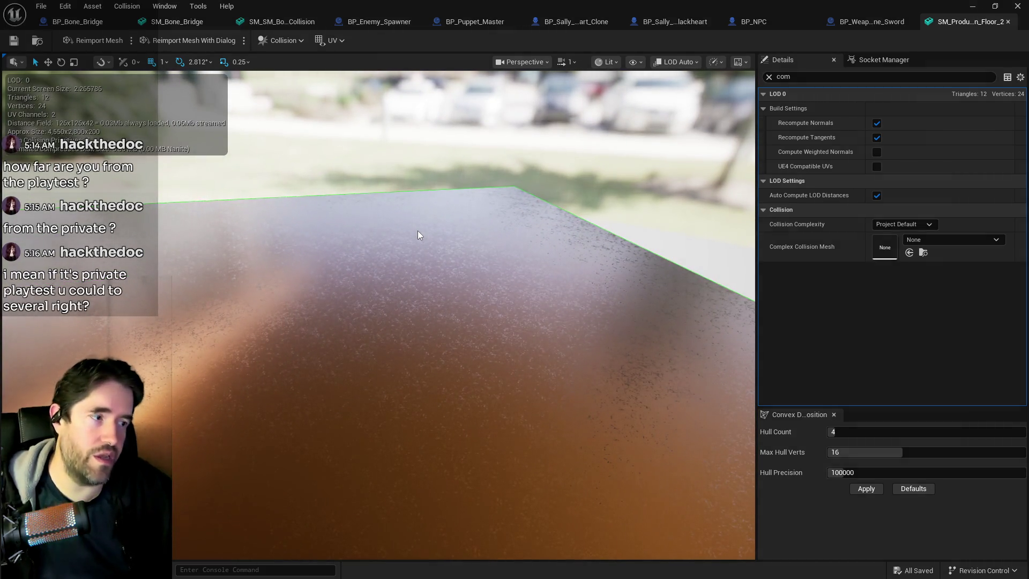
middle_click(941, 24)
Back in the level, select SM_Pirate_Graveyard_Boss_Floor3 and frame it in the view
key(alt+Tab)
scroll(393, 370, up, 15)
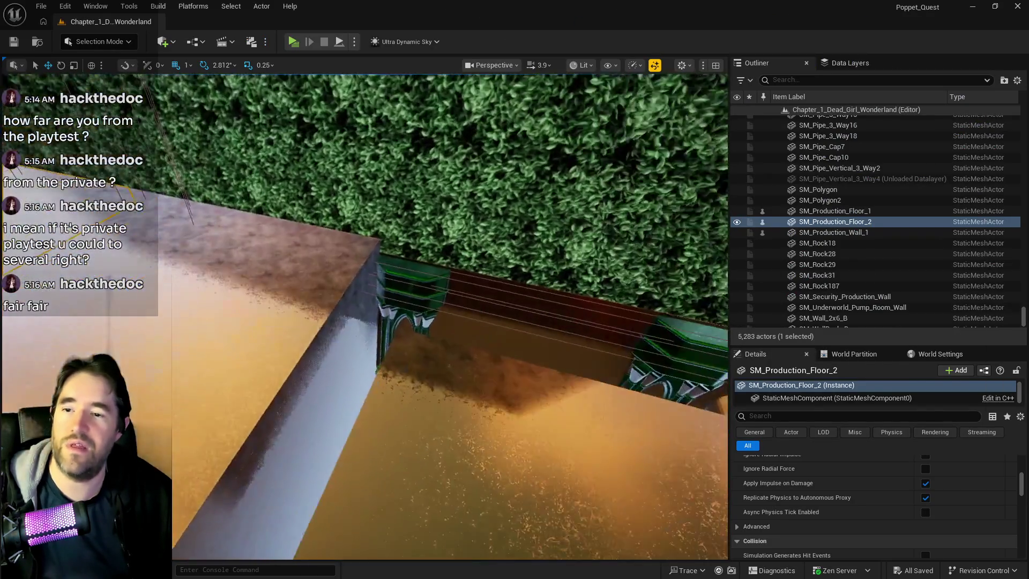
scroll(438, 370, down, 5)
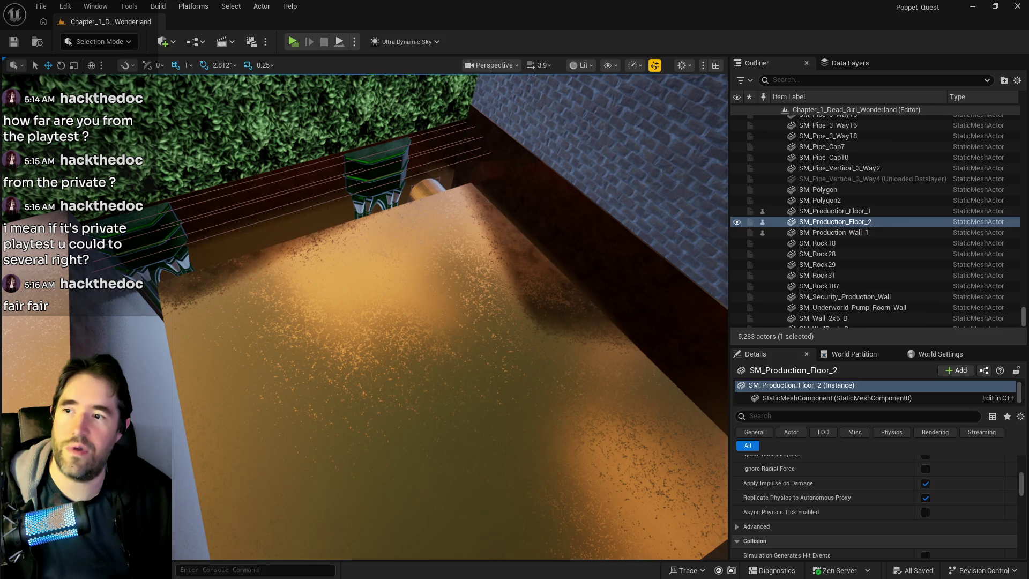
click(428, 367)
scroll(631, 316, up, 3)
drag(450, 322, 450, 236)
key(f)
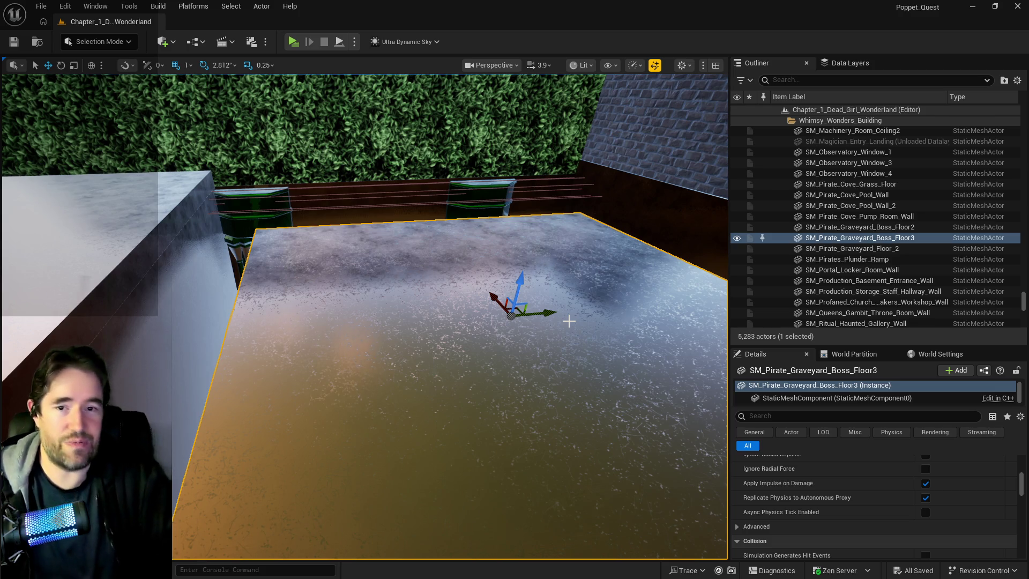
Open the SM_Pirate_Graveyard_Boss_Floor3 static mesh asset and move its editor window aside
drag(560, 406, 560, 354)
drag(680, 386, 680, 411)
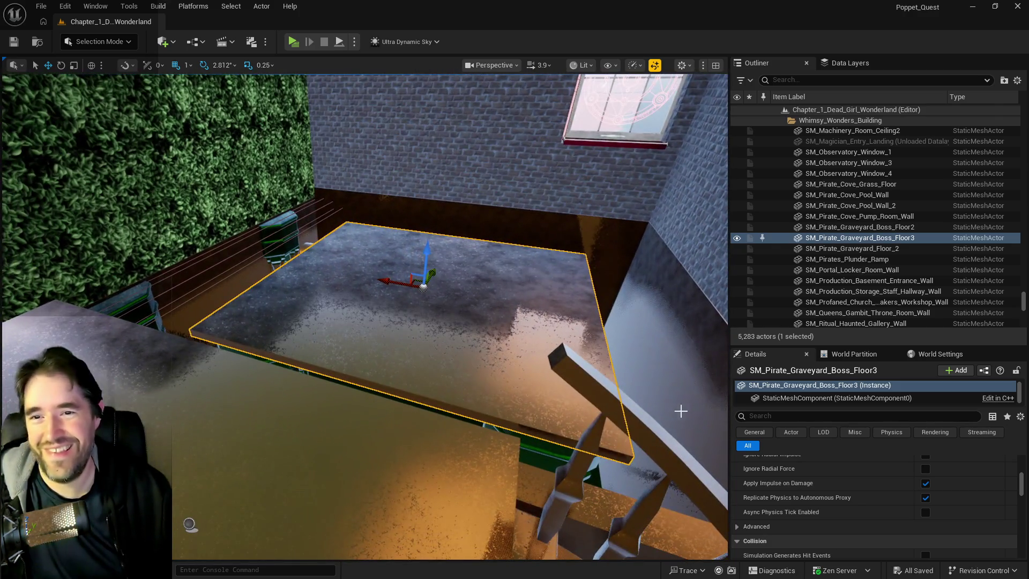
right_click(814, 242)
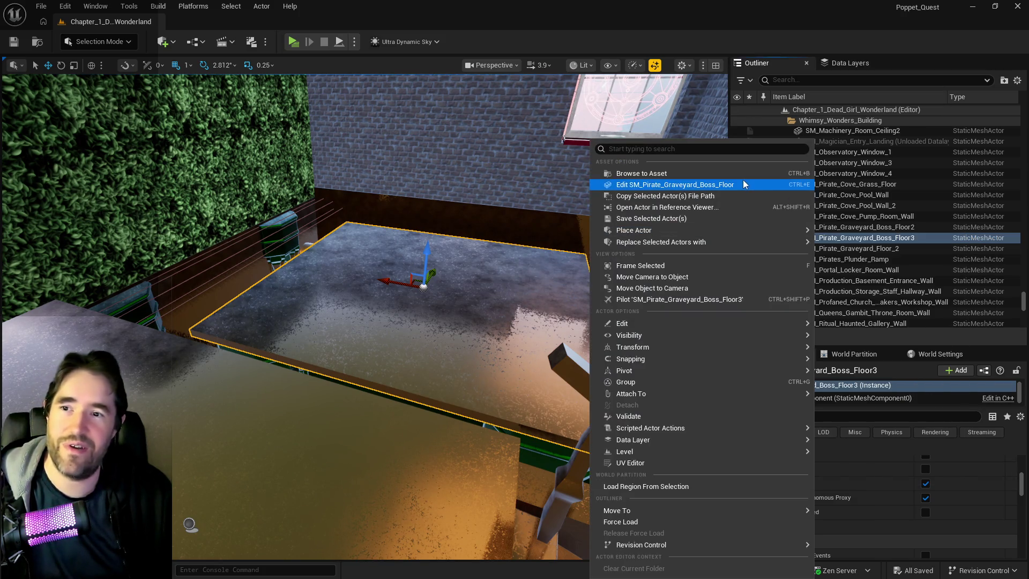
click(745, 185)
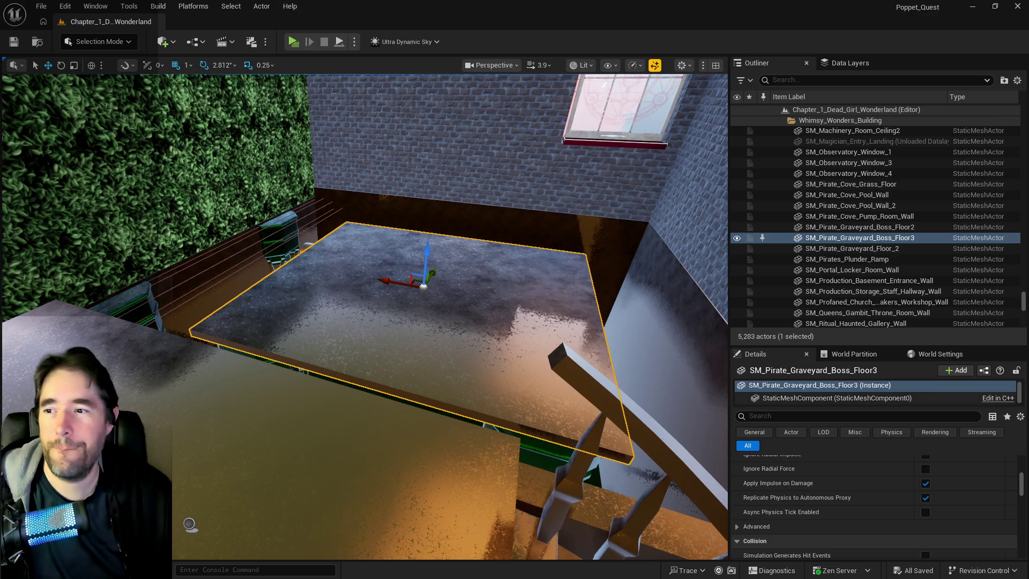
mouse_move(523, 167)
mouse_down()
mouse_move(1018, 300)
mouse_move(1012, 236)
mouse_move(465, 237)
mouse_move(734, 232)
mouse_move(1028, 244)
mouse_up()
scroll(365, 322, up, 5)
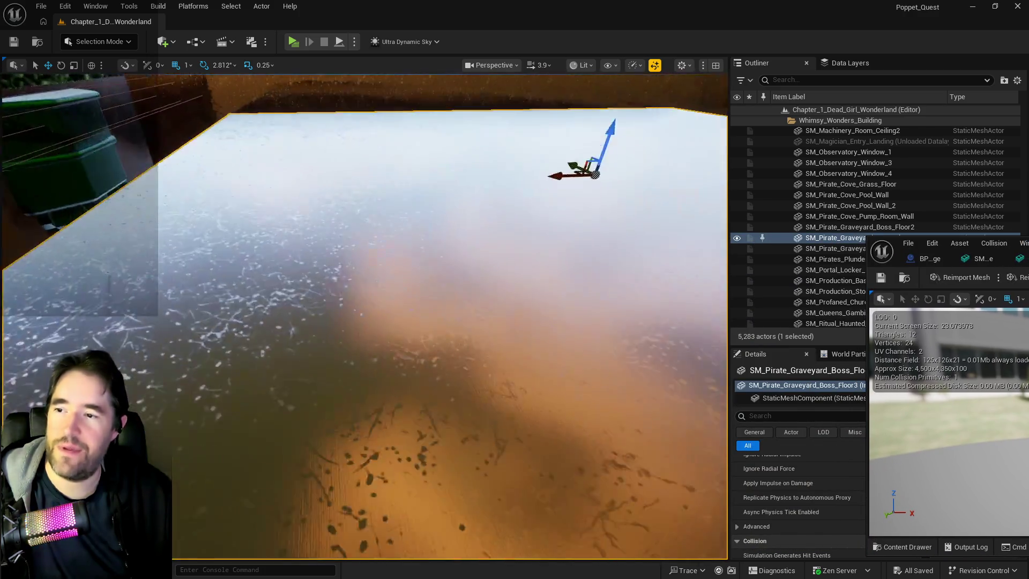
scroll(494, 323, down, 5)
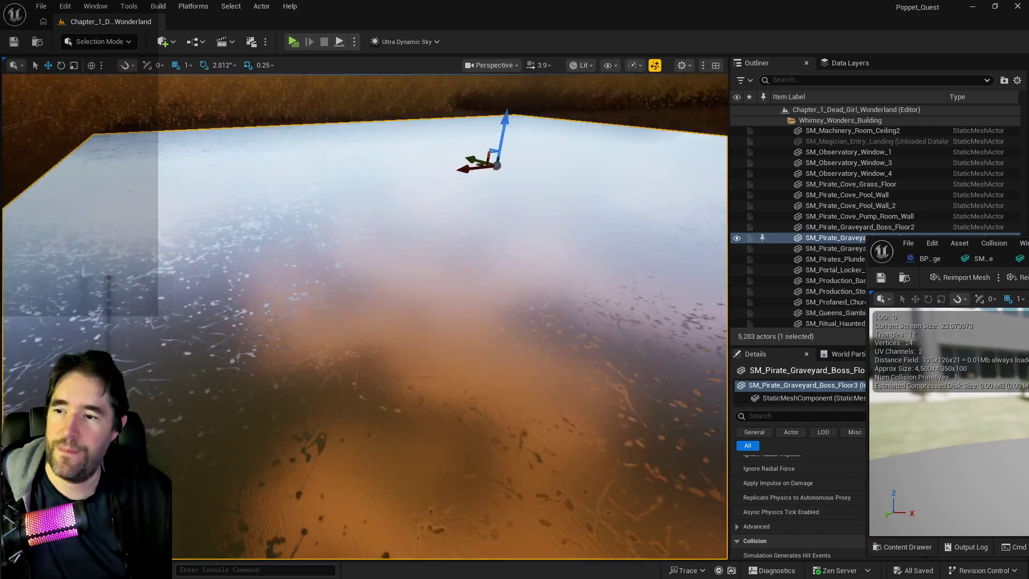
mouse_move(1028, 244)
mouse_down()
mouse_move(582, 229)
mouse_move(1028, 234)
mouse_up()
Set the floor mesh's material to MI_EP_MetalExample02z_Edit and save the asset
click(924, 546)
scroll(907, 531, up, 10)
scroll(907, 529, down, 3)
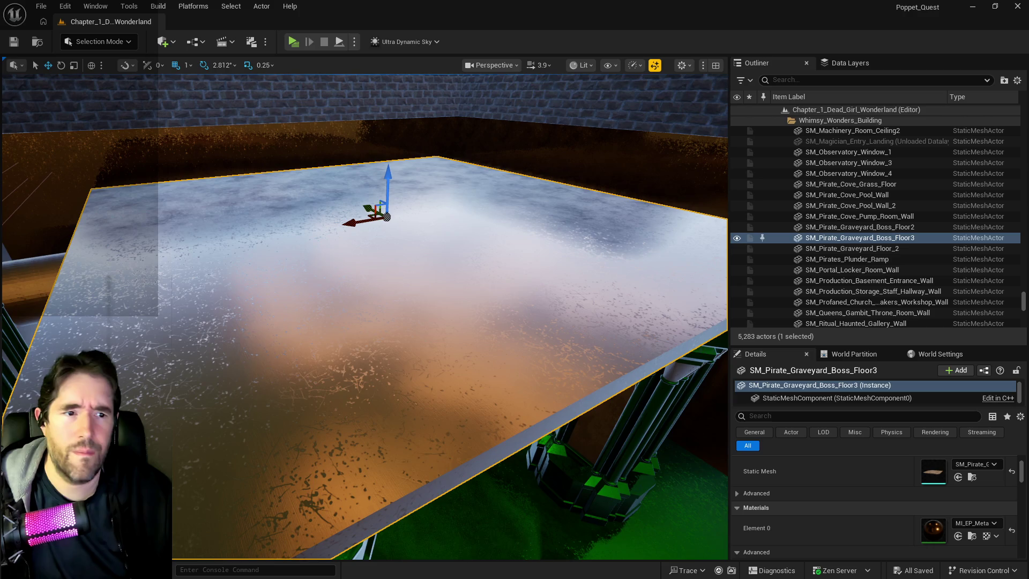
key(ctrl+e)
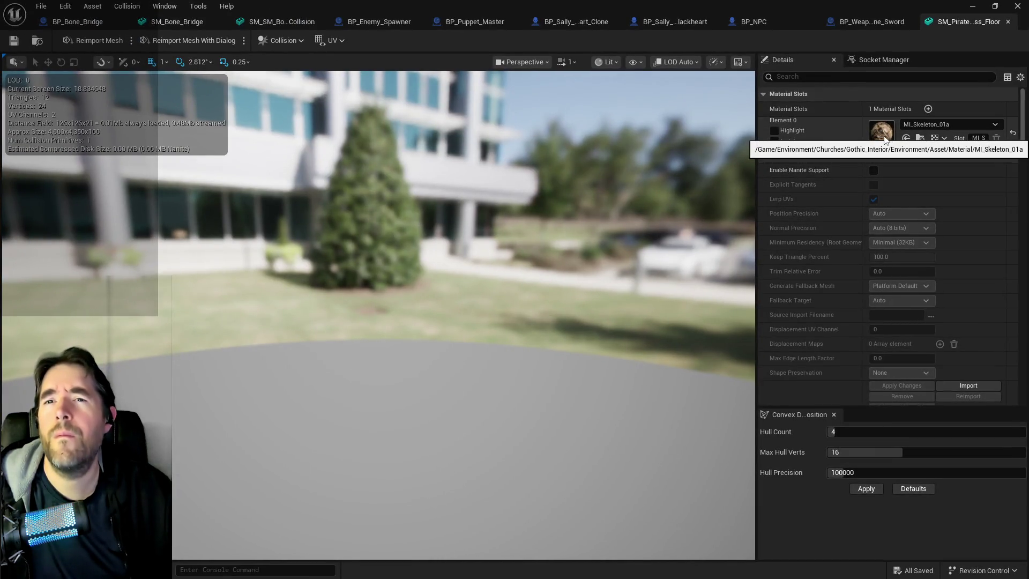
click(906, 138)
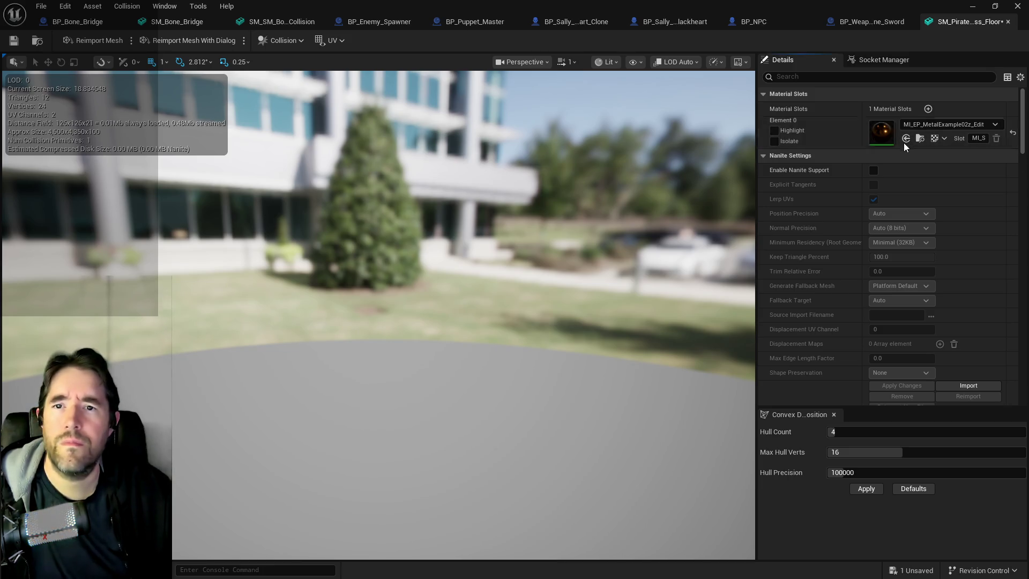
click(14, 41)
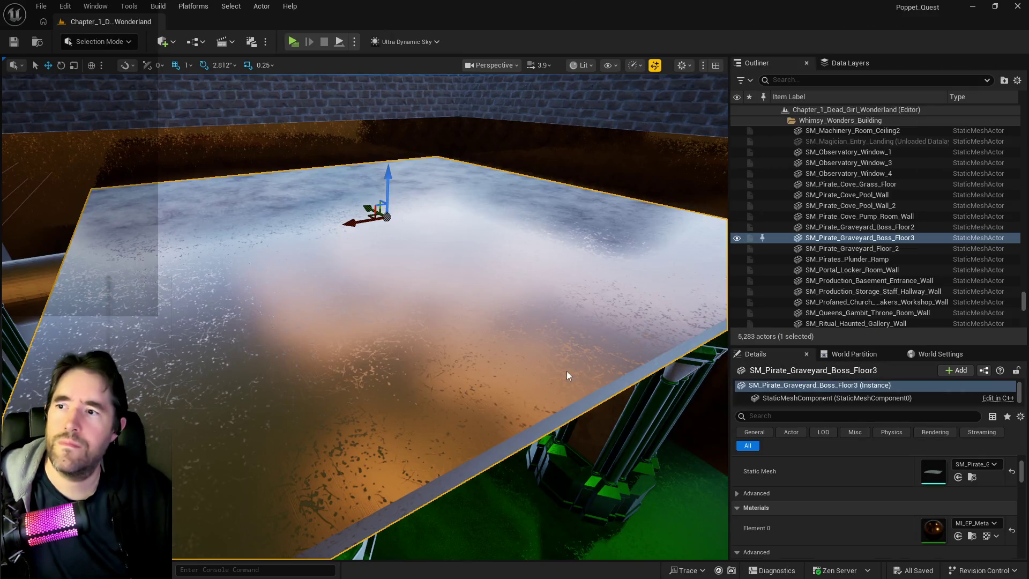
mouse_move(567, 371)
mouse_down()
mouse_move(547, 450)
mouse_move(569, 362)
mouse_up()
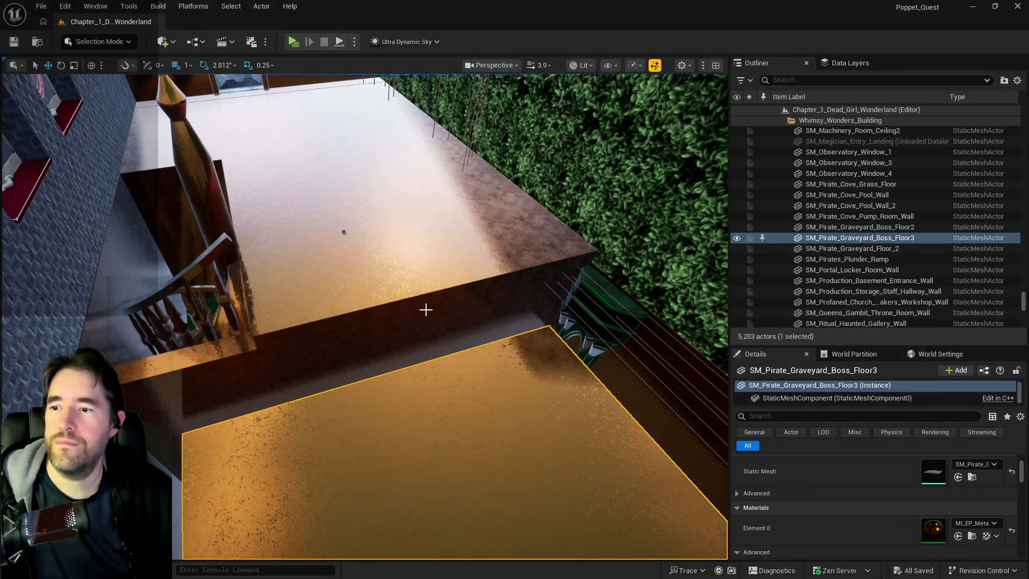
Add SM_Production_Floor_1, SM_Production_Floor_2 and SM_Production_Wall_1 to the selected boss floor
ctrl+click(411, 284)
ctrl+click(307, 139)
drag(306, 138, 289, 187)
mouse_move(248, 305)
mouse_down()
mouse_move(252, 292)
mouse_move(258, 321)
mouse_move(249, 308)
mouse_up()
ctrl+click(248, 306)
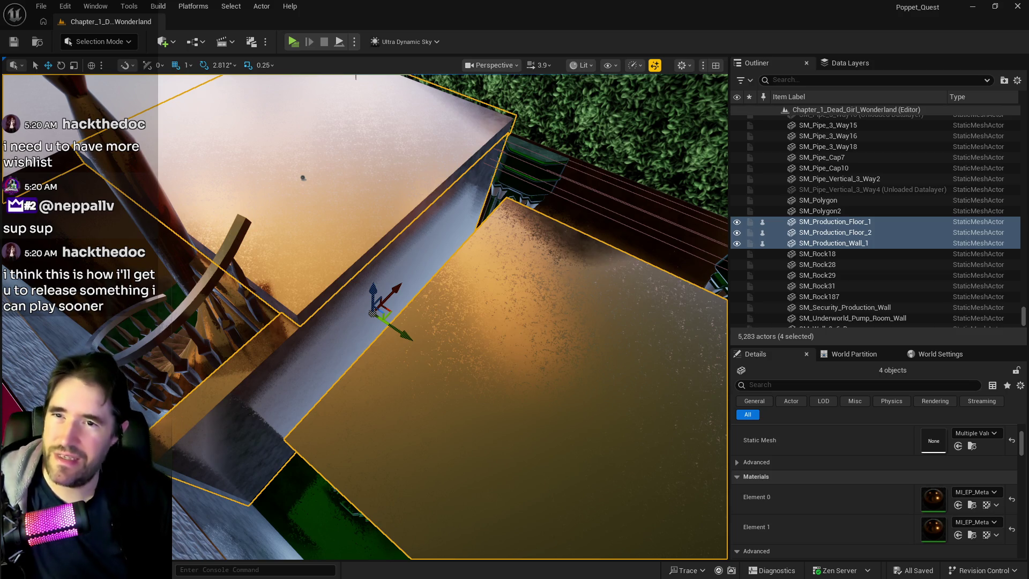
Put the four selected pieces into a new Outliner folder named Production
right_click(846, 242)
mouse_move(738, 508)
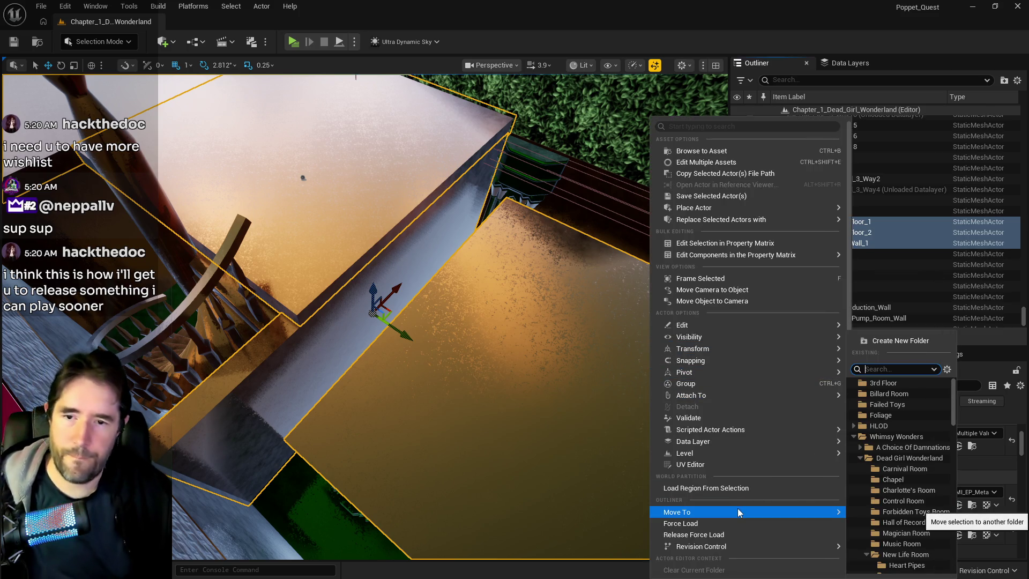
text(pro)
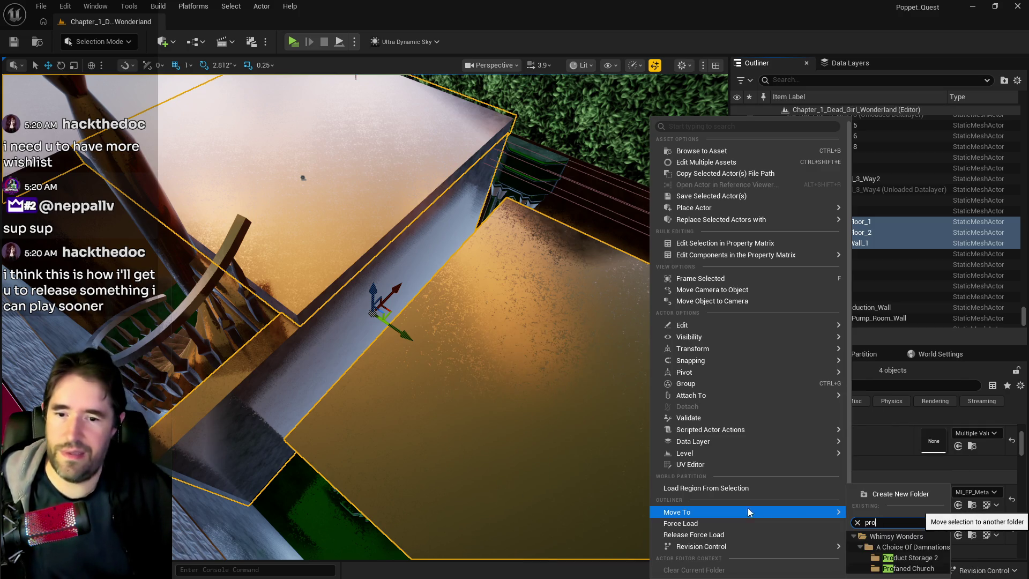
click(880, 493)
text(Production)
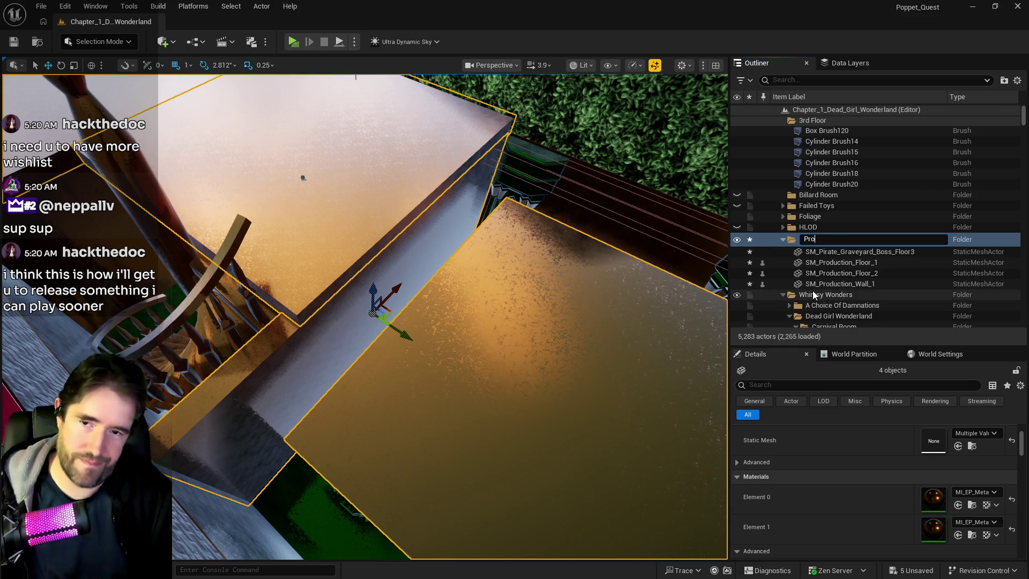
key(Return)
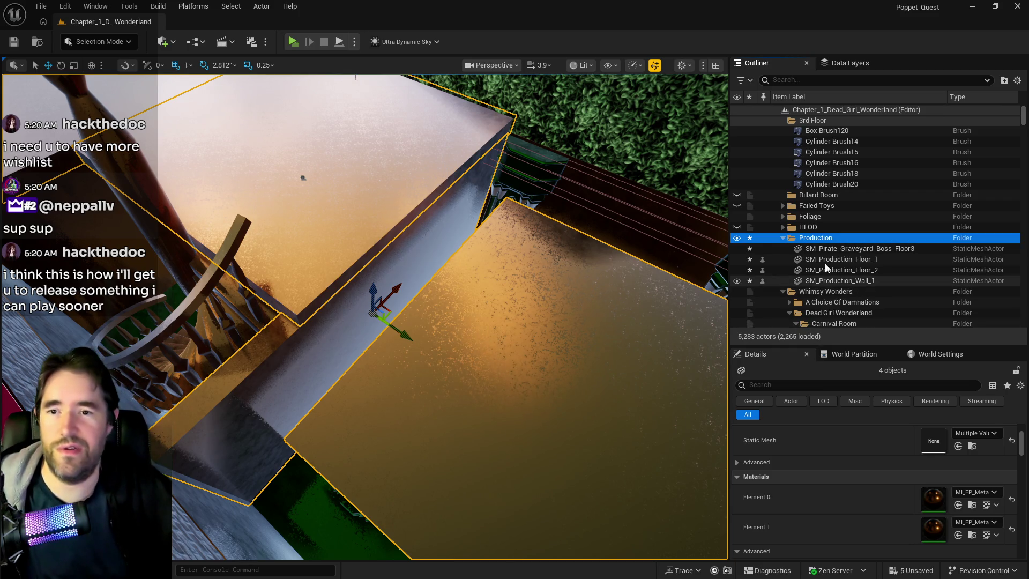
Move the Production folder into a Hidden Fear folder
right_click(810, 243)
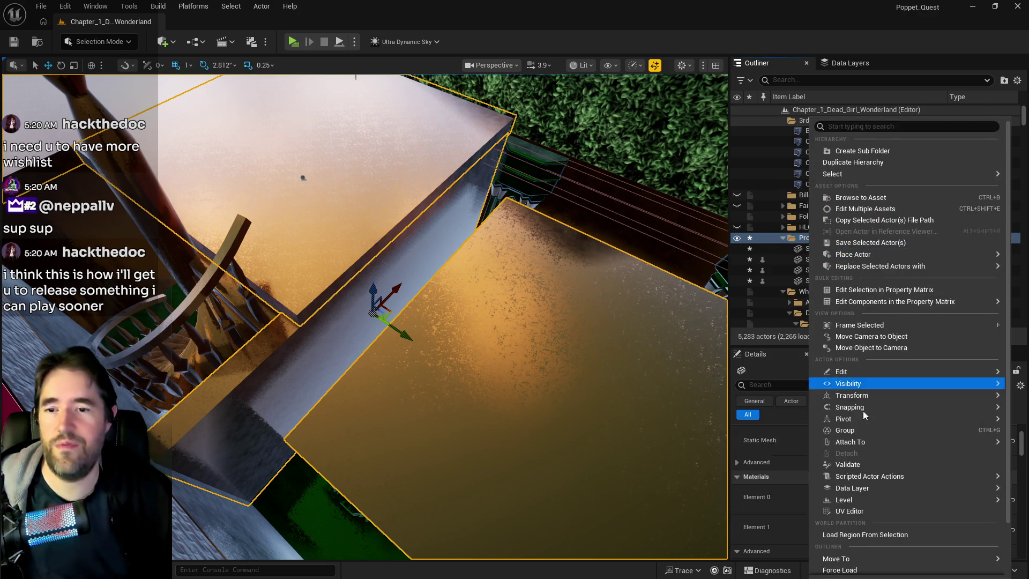
mouse_move(838, 559)
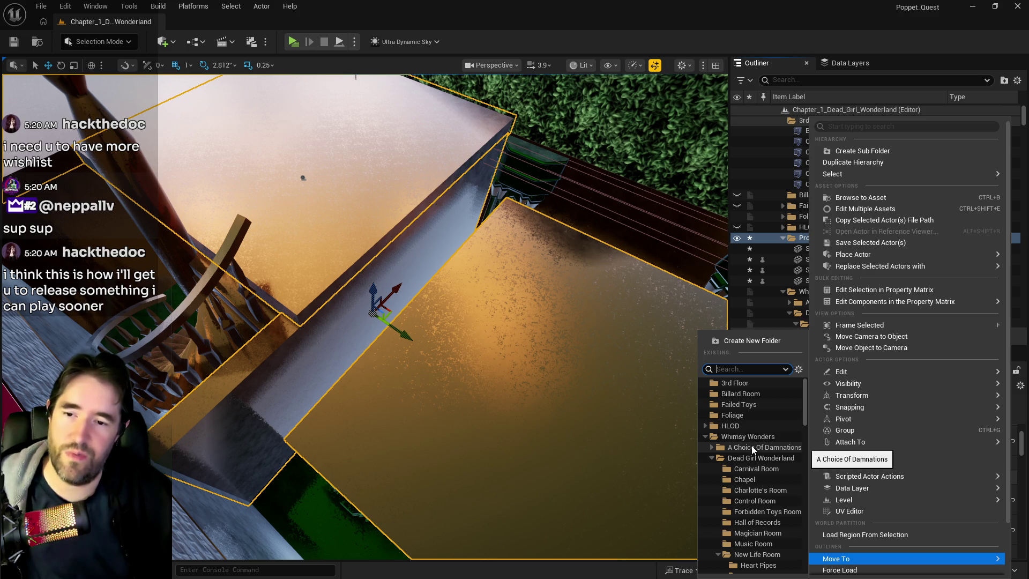
click(712, 458)
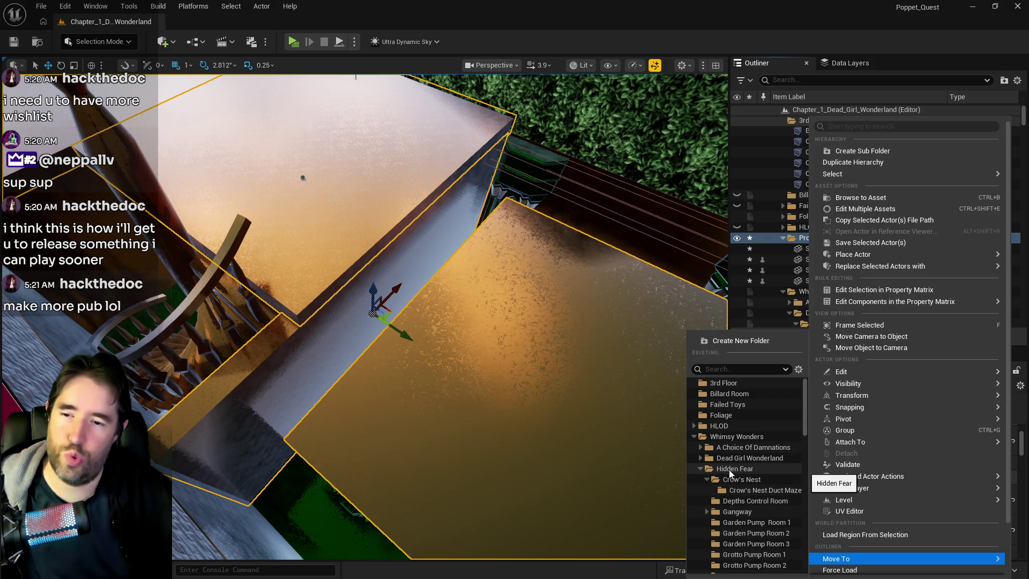
click(729, 470)
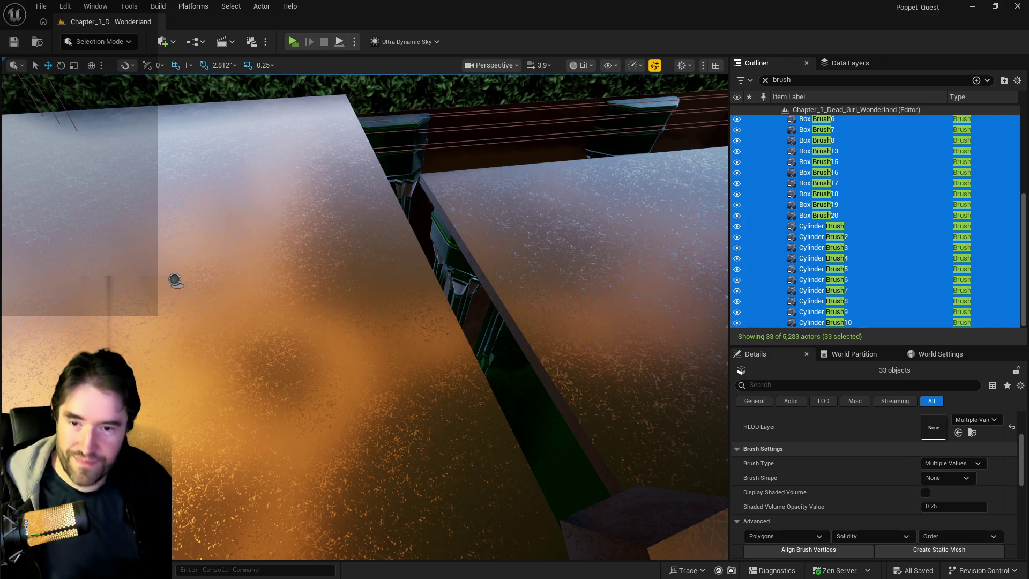
mouse_move(174, 279)
mouse_down()
mouse_move(39, 301)
mouse_move(102, 122)
mouse_move(80, 166)
mouse_move(282, 173)
mouse_move(298, 122)
mouse_move(349, 128)
mouse_move(370, 150)
mouse_move(406, 437)
mouse_move(255, 414)
mouse_up()
click(406, 437)
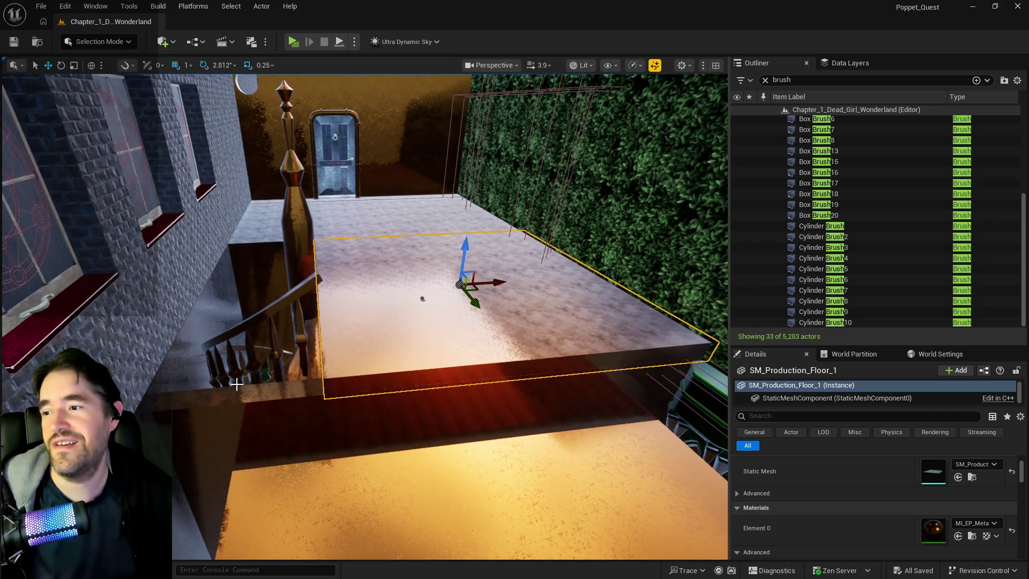
click(239, 394)
click(239, 394)
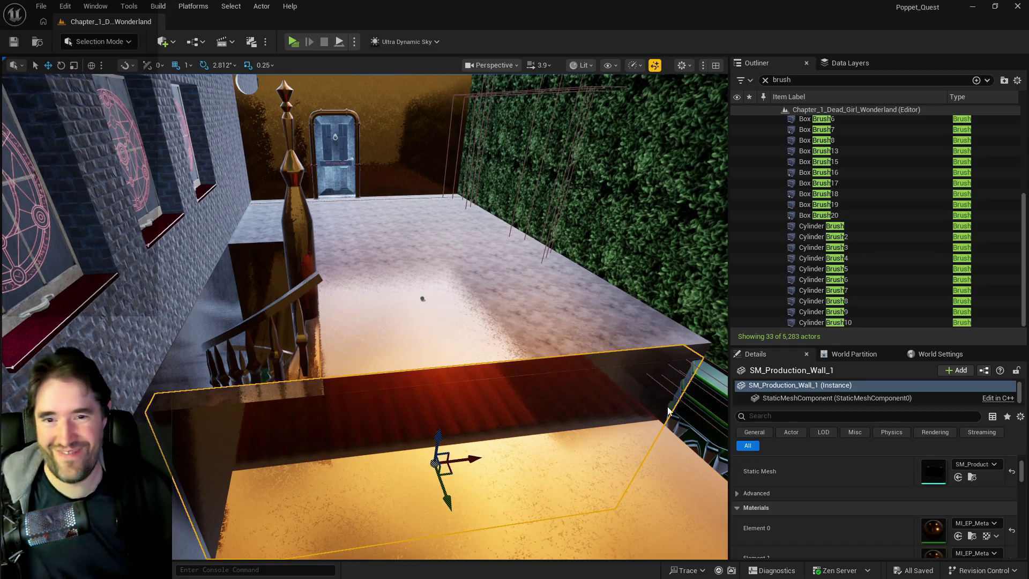
key(w)
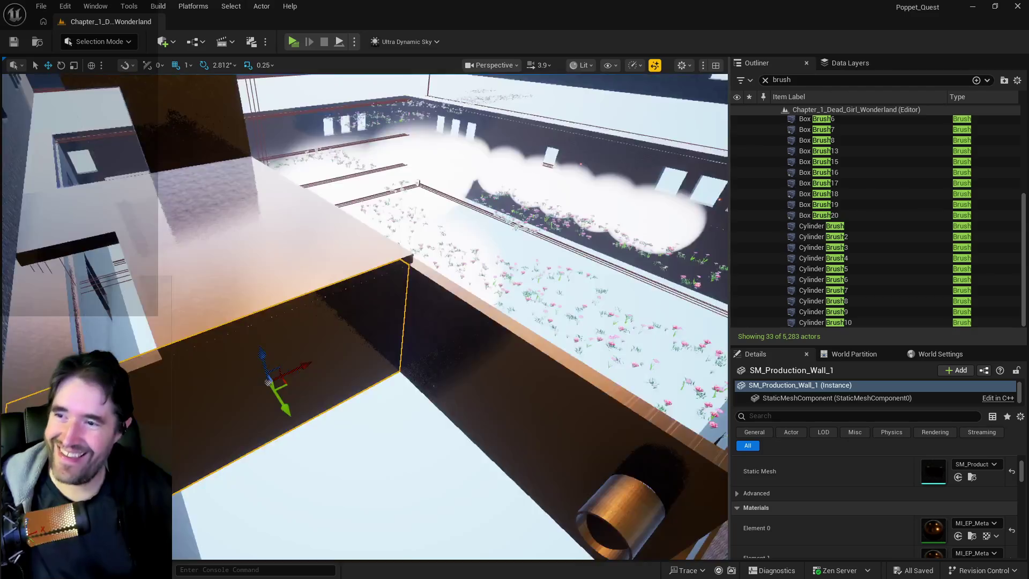
key(w)
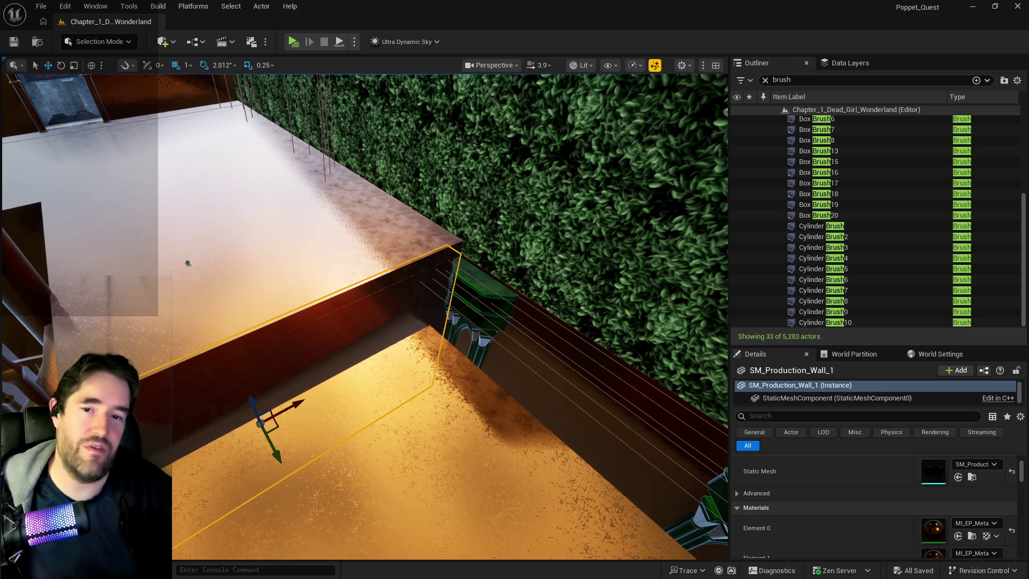
mouse_move(469, 460)
mouse_down()
mouse_move(480, 418)
mouse_move(450, 361)
mouse_up()
click(450, 361)
mouse_move(424, 316)
mouse_down()
mouse_move(424, 300)
mouse_move(437, 381)
mouse_move(485, 388)
mouse_up()
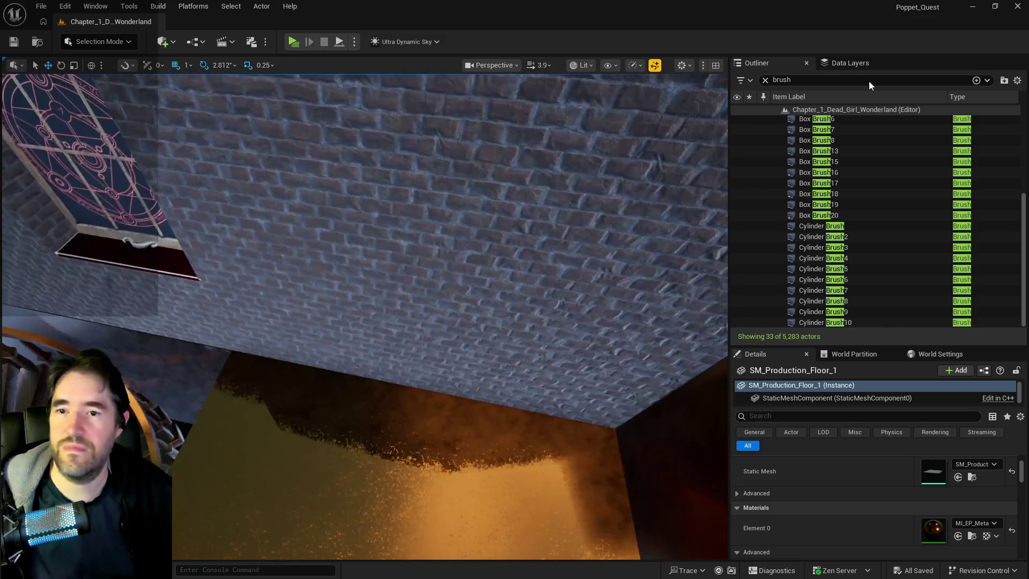
double_click(811, 226)
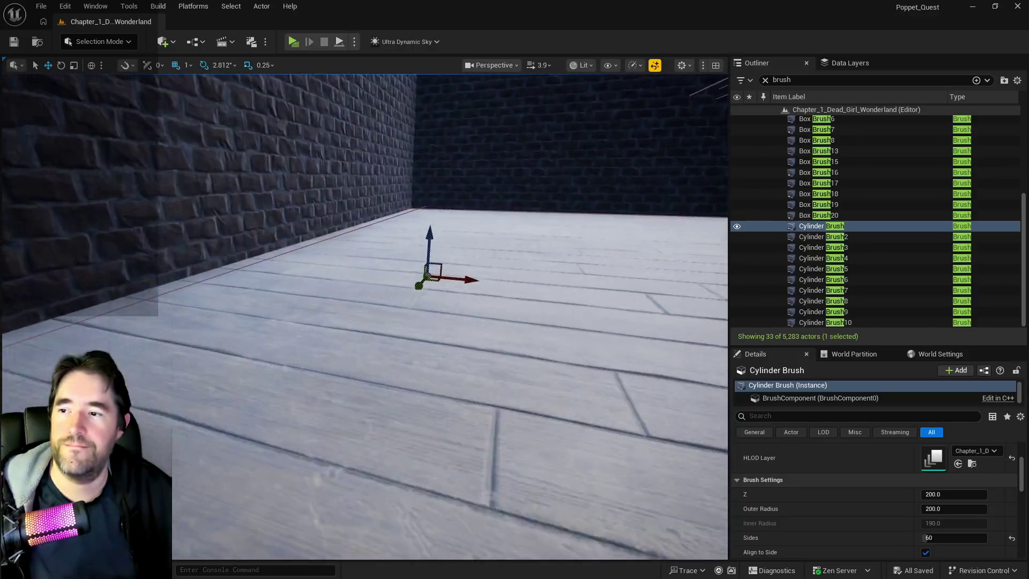
mouse_move(375, 322)
mouse_down()
mouse_move(440, 332)
mouse_move(407, 316)
mouse_move(382, 324)
mouse_up()
click(346, 321)
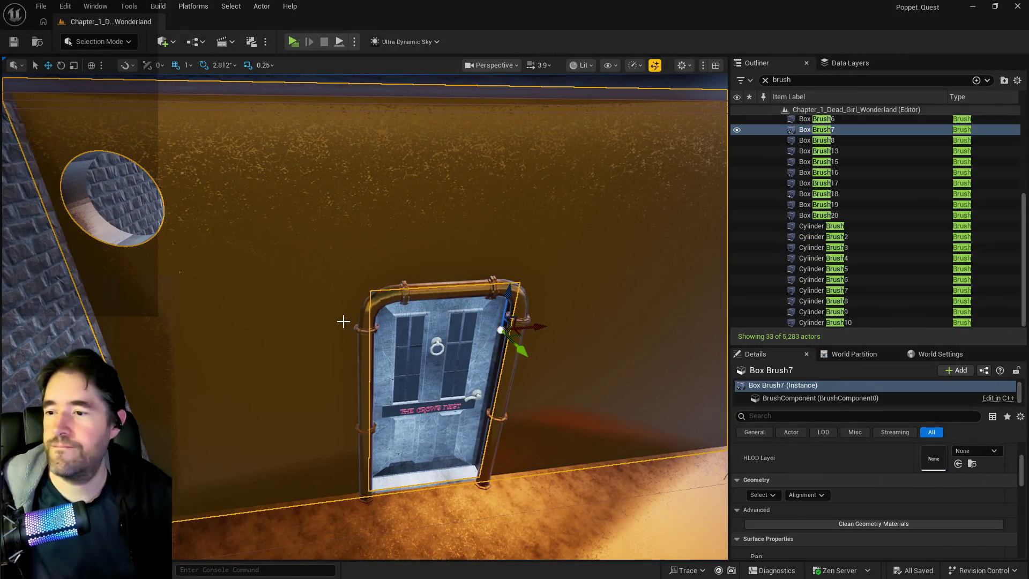
key(f)
mouse_move(365, 316)
mouse_down()
mouse_move(434, 330)
mouse_move(436, 319)
mouse_up()
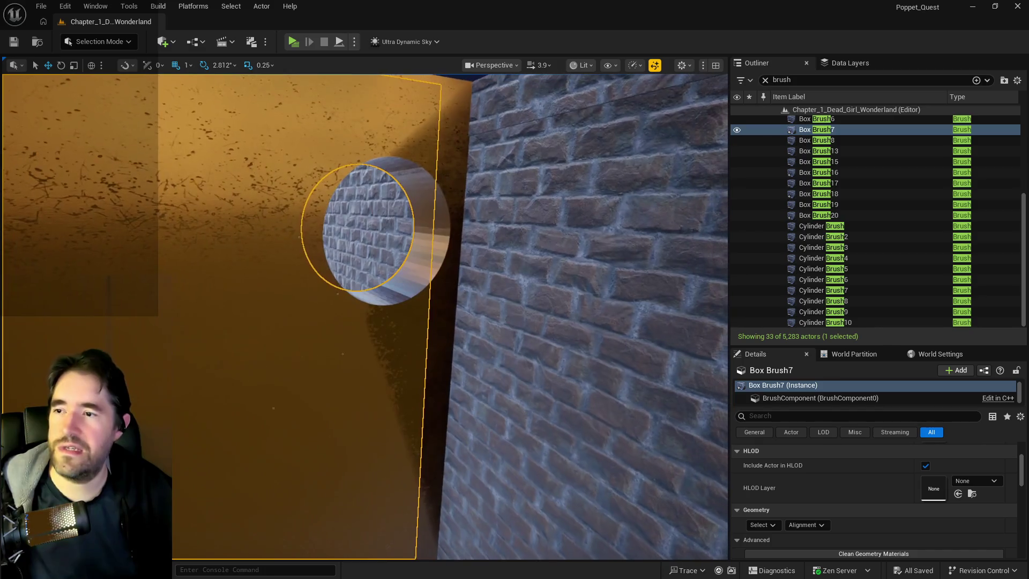
ctrl+click(396, 270)
click(359, 296)
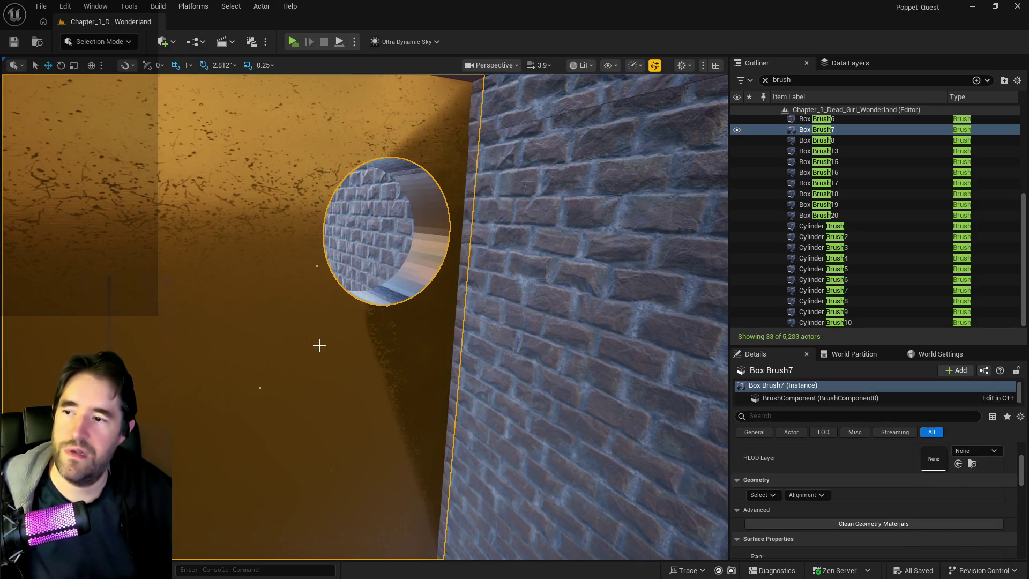
ctrl+click(397, 295)
mouse_move(396, 295)
mouse_down()
mouse_move(332, 300)
mouse_move(395, 283)
mouse_move(318, 260)
mouse_move(310, 316)
mouse_move(305, 255)
mouse_up()
ctrl+click(309, 263)
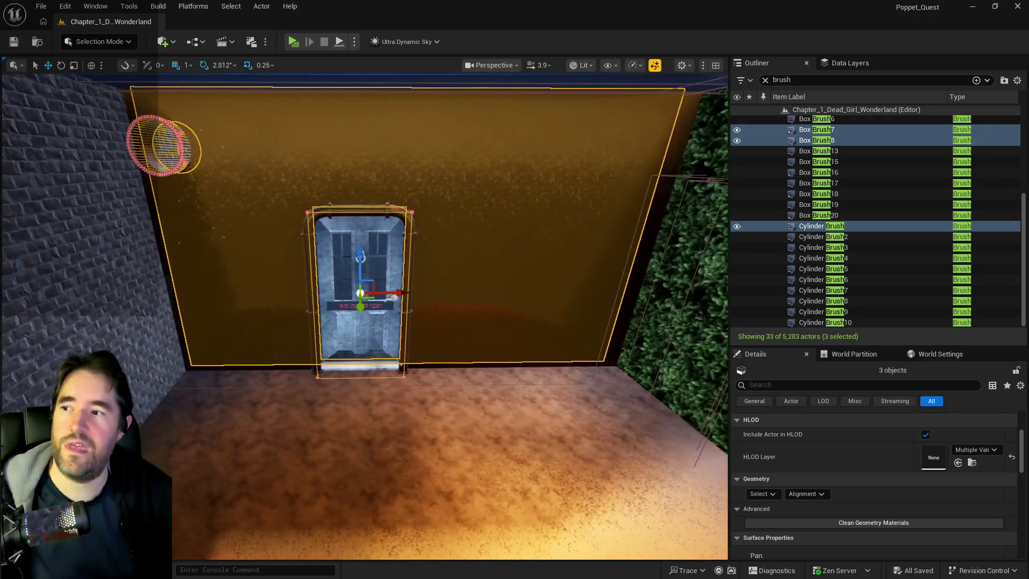
mouse_move(324, 356)
mouse_down()
mouse_move(480, 385)
mouse_move(271, 439)
mouse_move(300, 429)
mouse_move(335, 482)
mouse_move(343, 429)
mouse_move(338, 471)
mouse_up()
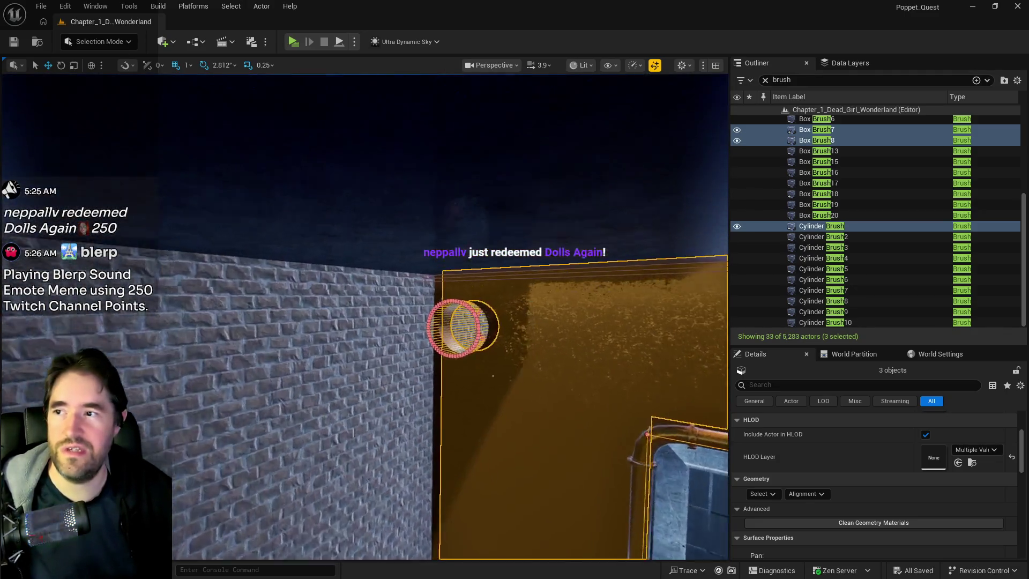
mouse_move(364, 316)
mouse_down()
mouse_move(375, 279)
mouse_move(375, 342)
mouse_move(317, 349)
mouse_move(322, 327)
mouse_move(322, 338)
mouse_move(337, 338)
mouse_move(325, 345)
mouse_up()
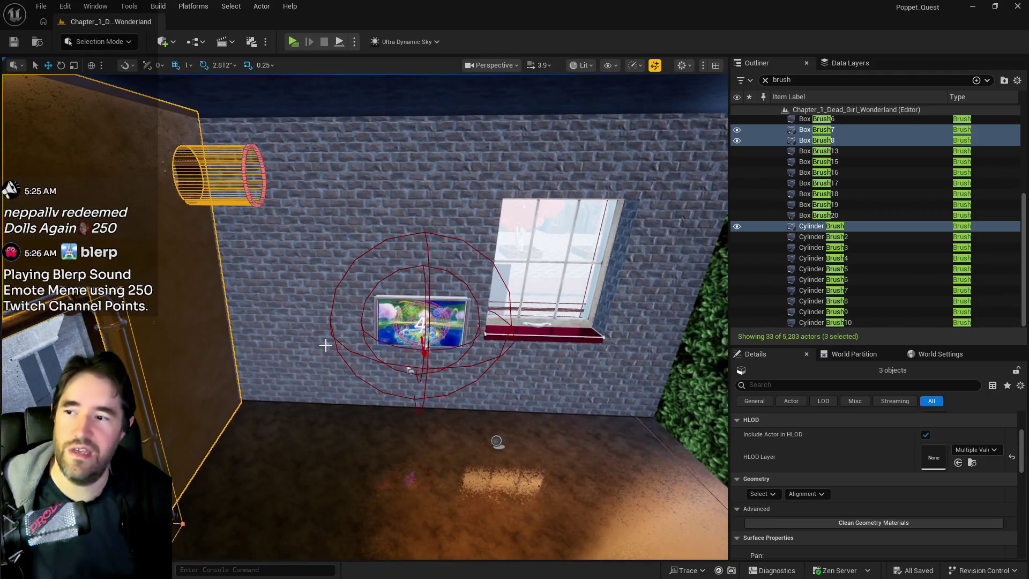
click(410, 370)
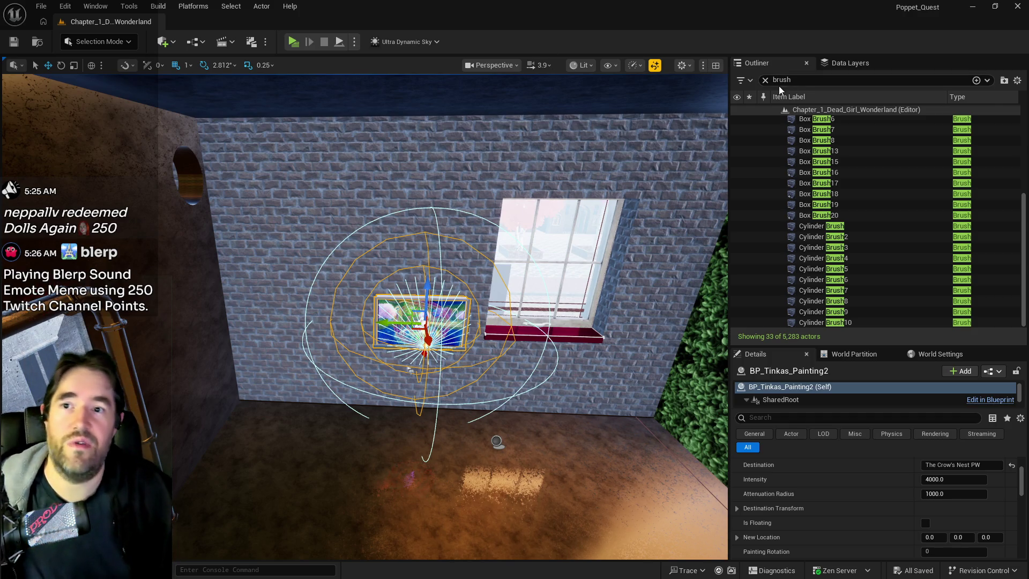
Clear the Outliner's brush filter, then search 'crow' in Data Layers to select DL_C2_Crows_Nest
click(765, 79)
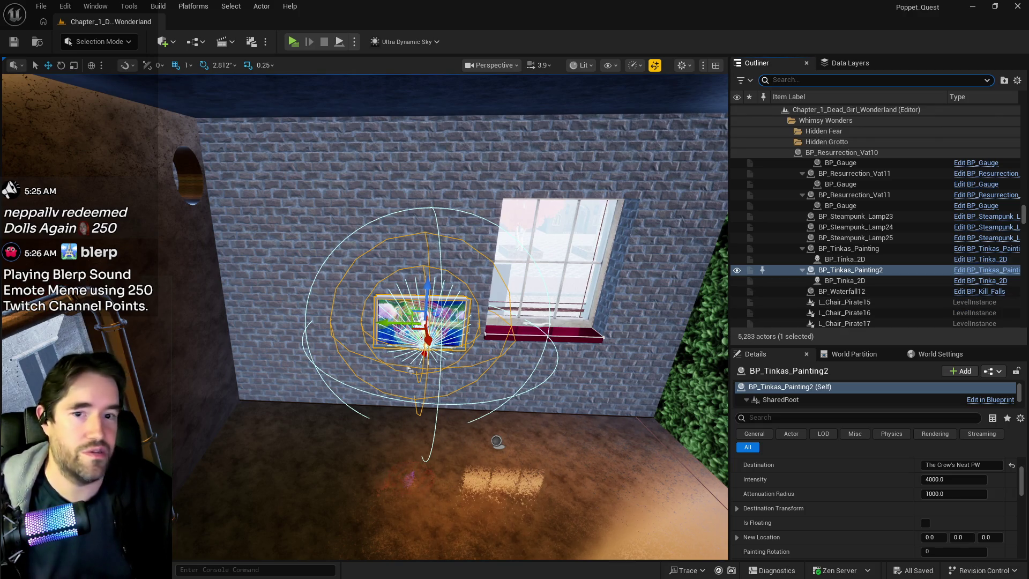
right_click(839, 270)
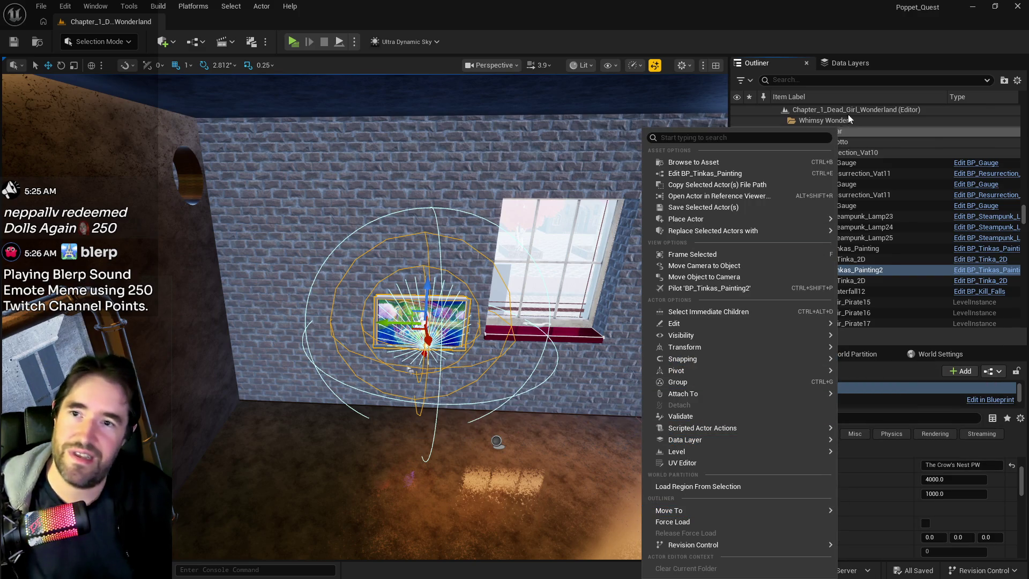
click(850, 66)
click(850, 66)
click(822, 82)
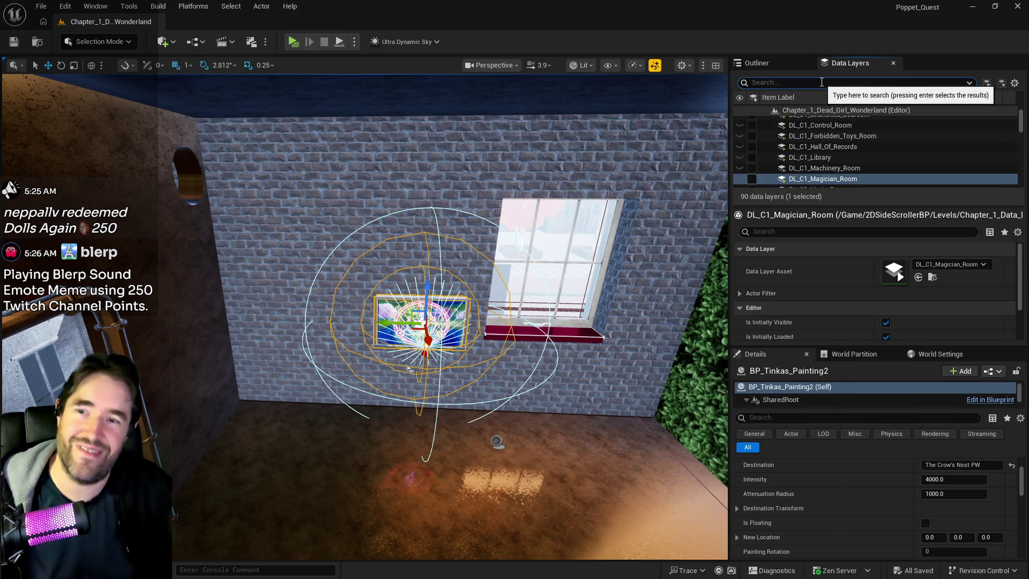
text(crow)
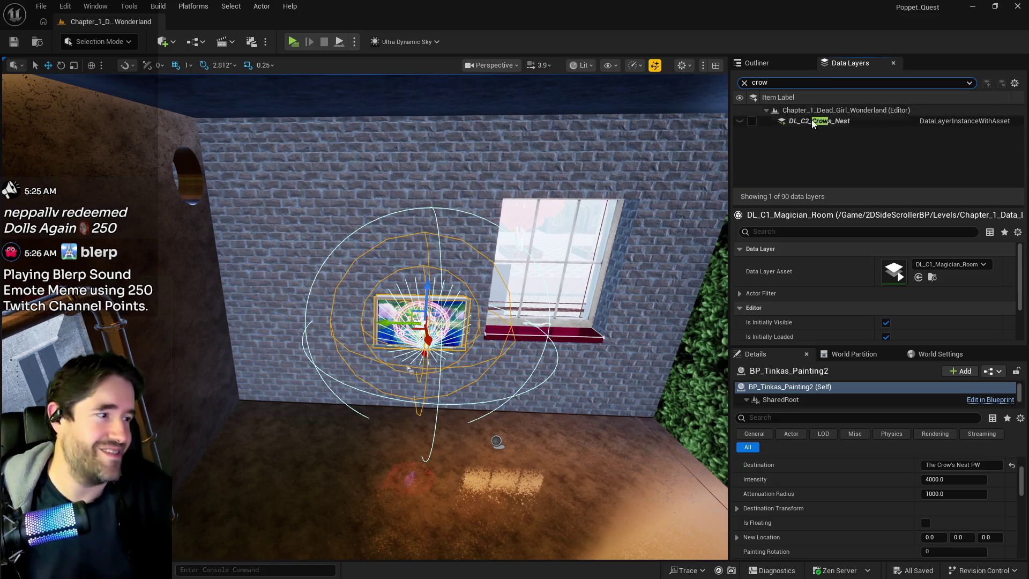
right_click(805, 123)
click(844, 225)
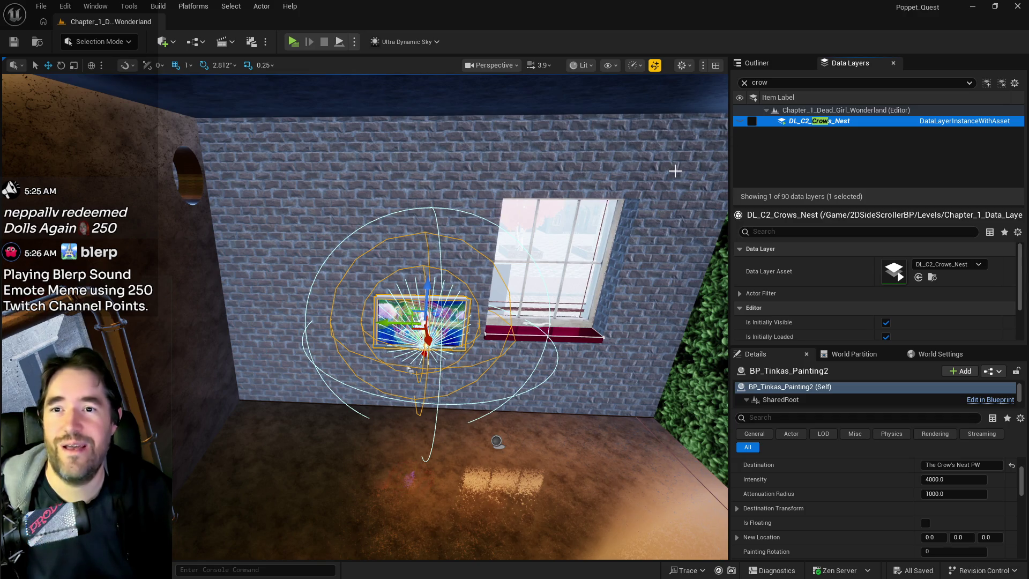
Clear the layer search, select DL_C2_Hidden_Grotto, and choose to remove the painting from it
drag(714, 143, 686, 155)
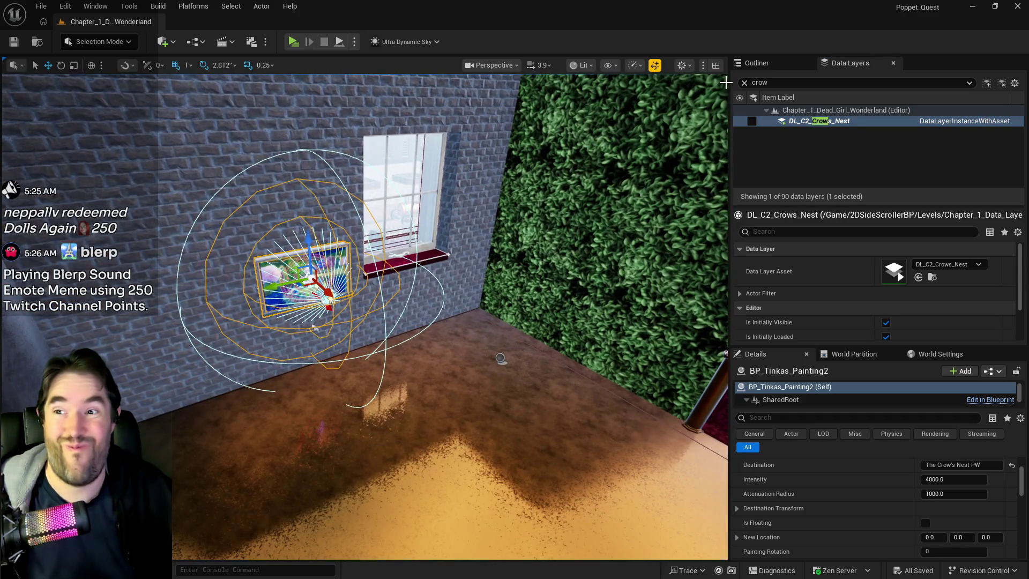
click(744, 82)
scroll(823, 156, down, 2)
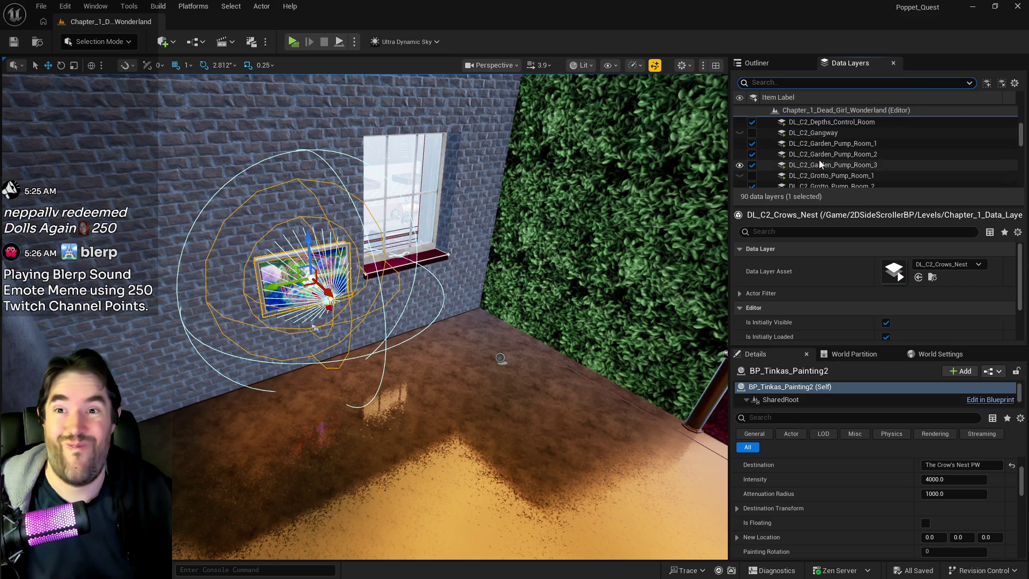
scroll(817, 162, down, 3)
scroll(815, 167, down, 1)
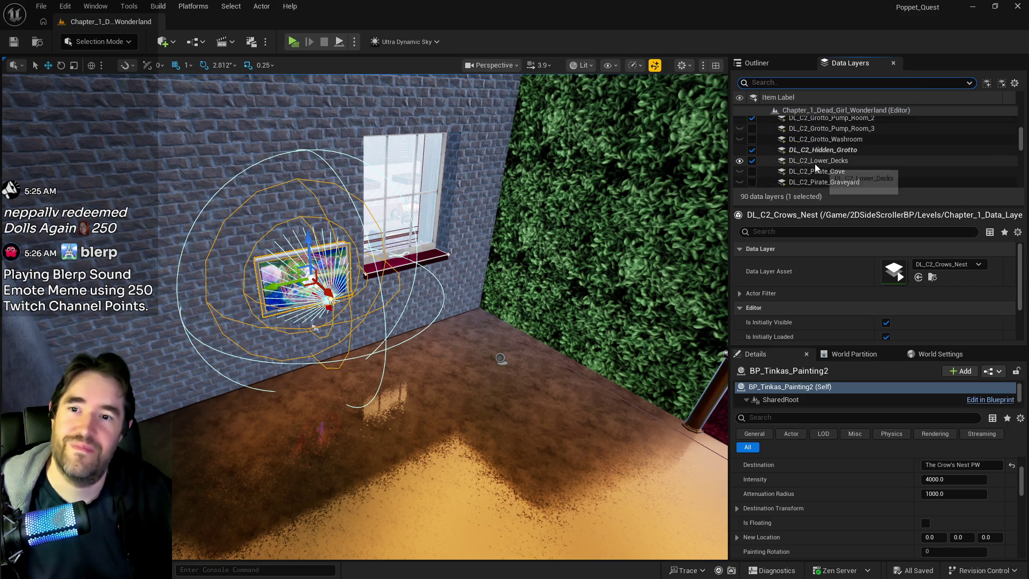
click(817, 152)
drag(702, 216, 702, 217)
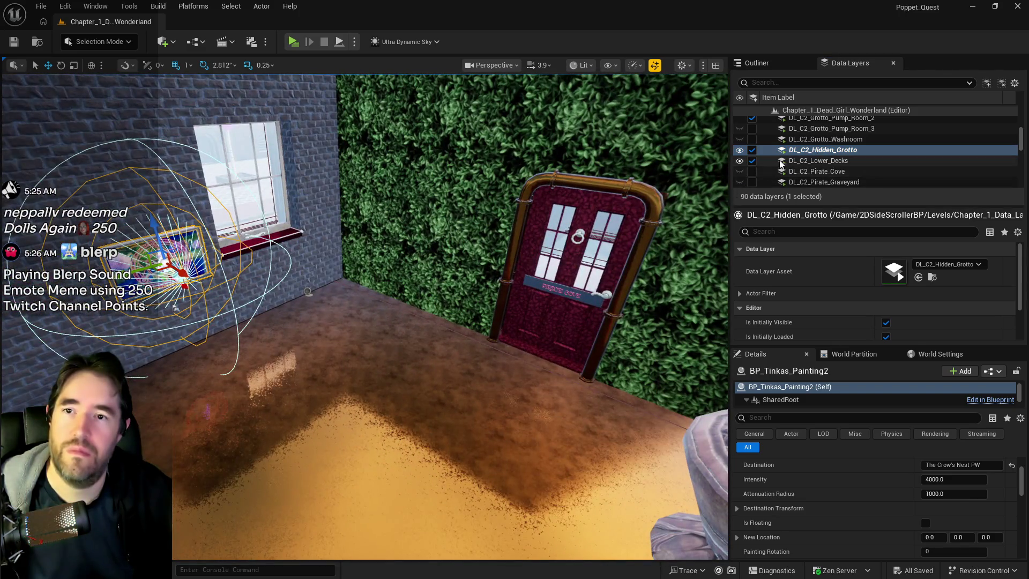
right_click(798, 152)
click(829, 262)
Fly through the grotto, selecting Pool Kill Plane4, the wooden pillar SM_Wood59 and the wall-hole cylinder brush
drag(359, 350, 359, 349)
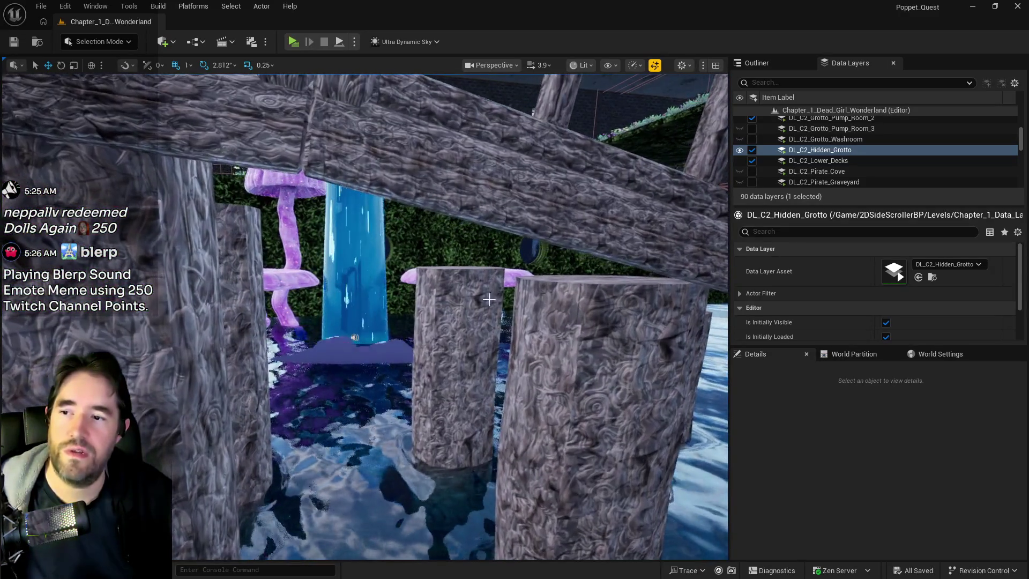
click(511, 323)
click(455, 376)
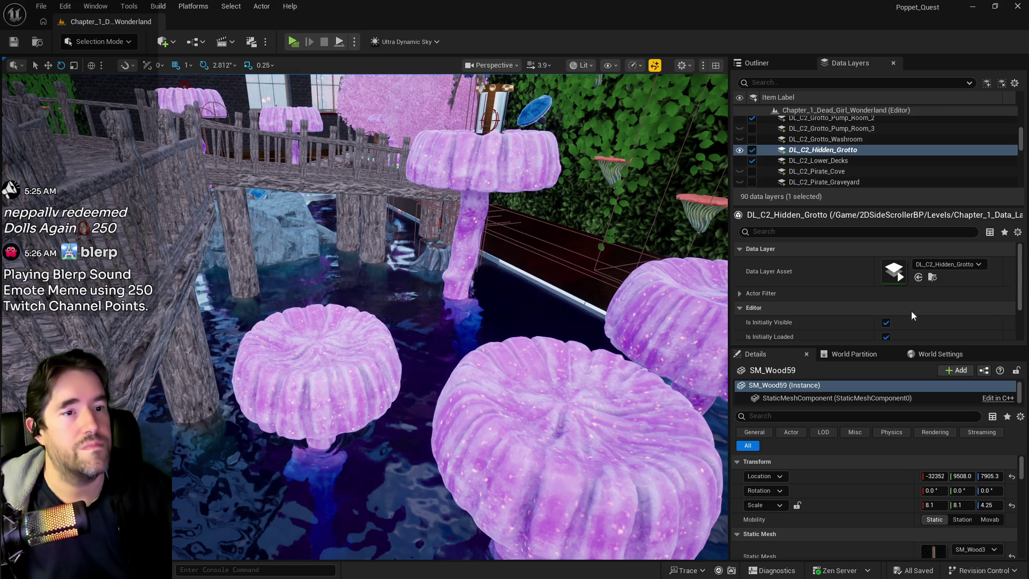
scroll(450, 316, up, 5)
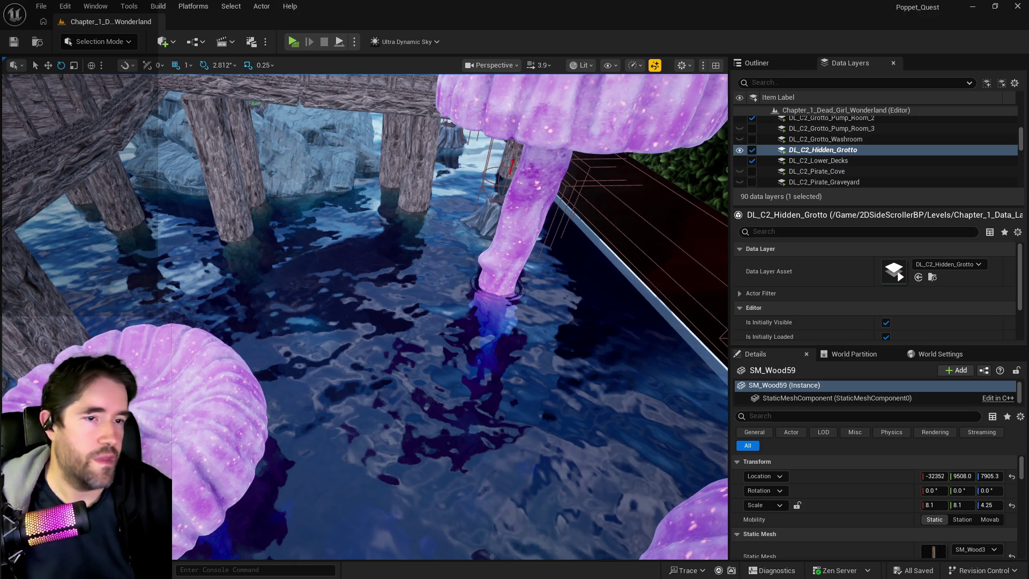
mouse_move(465, 306)
mouse_down()
mouse_move(472, 214)
mouse_move(450, 241)
mouse_move(375, 265)
mouse_up()
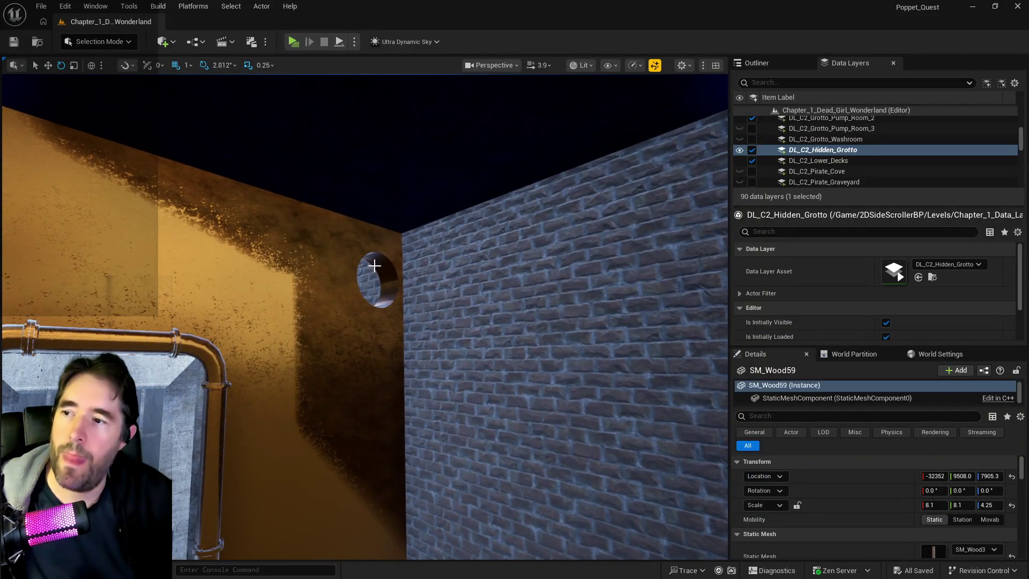
click(370, 273)
Select the wall-hole cylinder brush and tick DL_C2_Crows_Nest so its room loads into the level
click(385, 273)
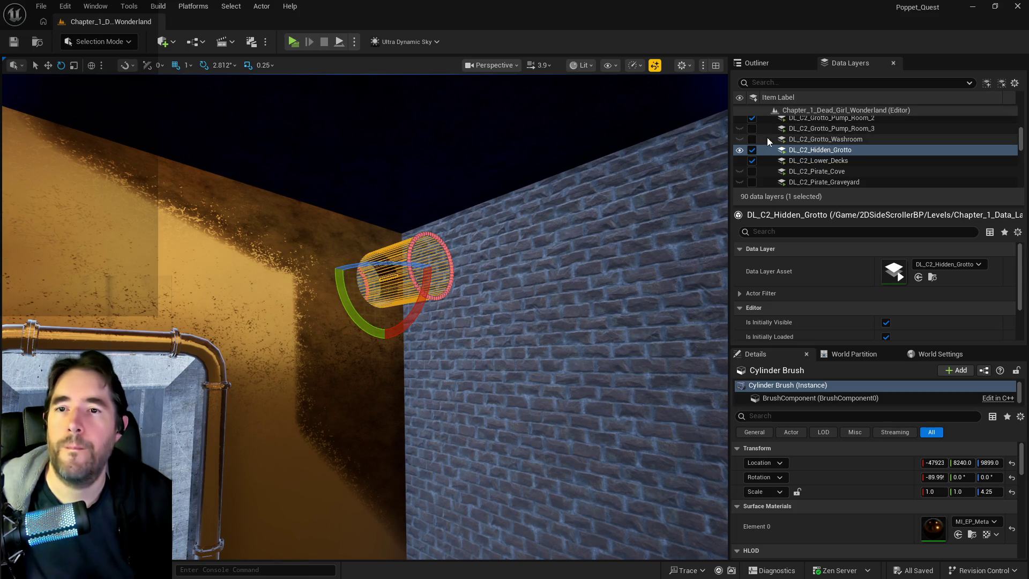
scroll(793, 155, up, 5)
scroll(802, 166, down, 3)
click(745, 163)
click(752, 163)
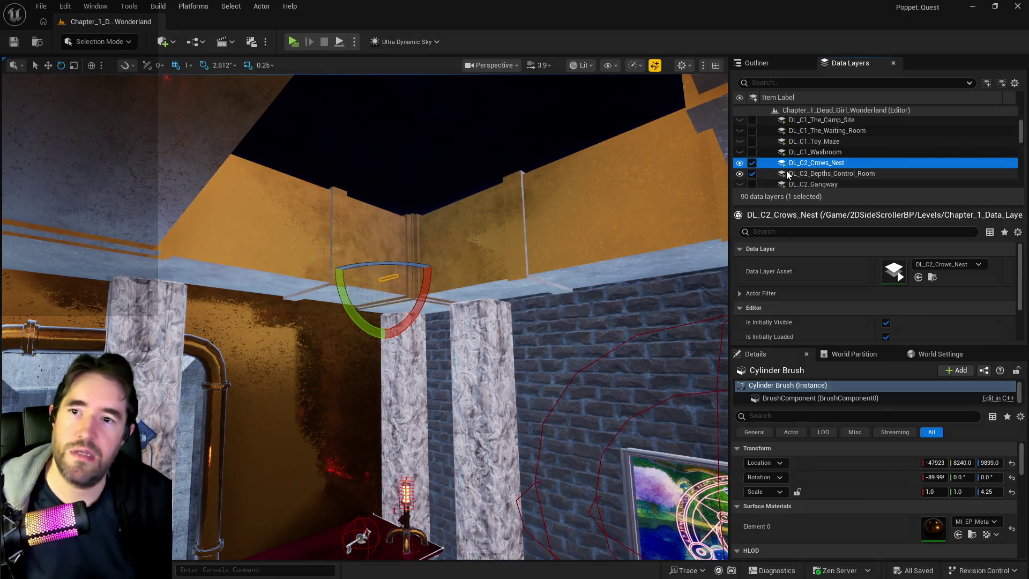
scroll(786, 171, down, 3)
scroll(787, 171, up, 5)
click(763, 157)
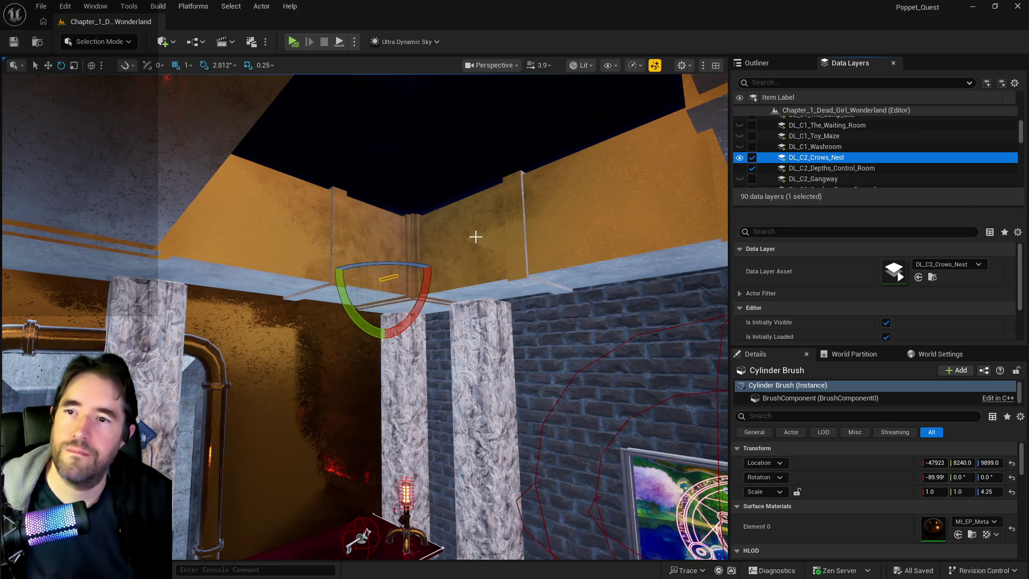
scroll(535, 351, up, 5)
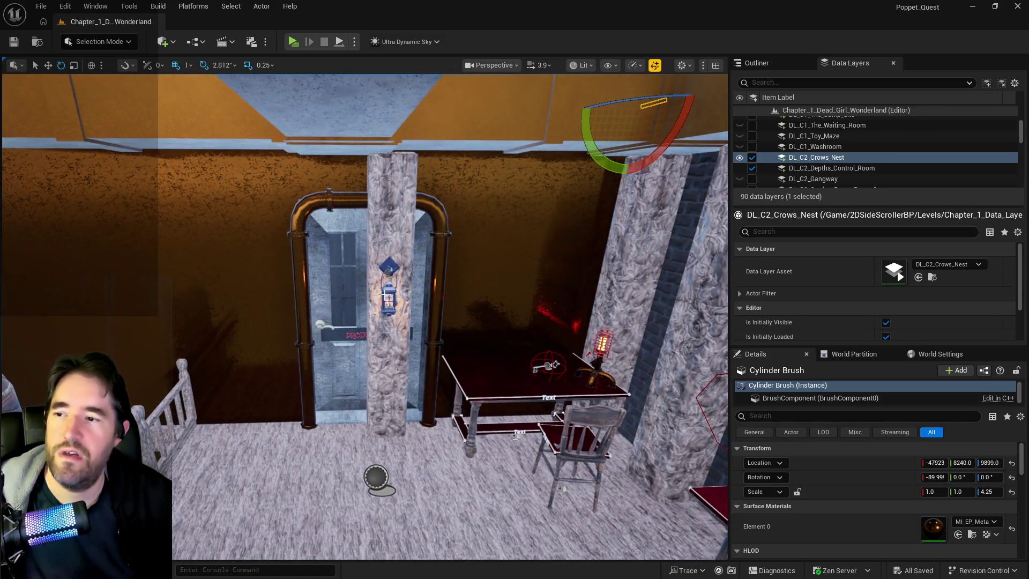
Select the wall lantern and stone pillar and move them left along X
click(385, 295)
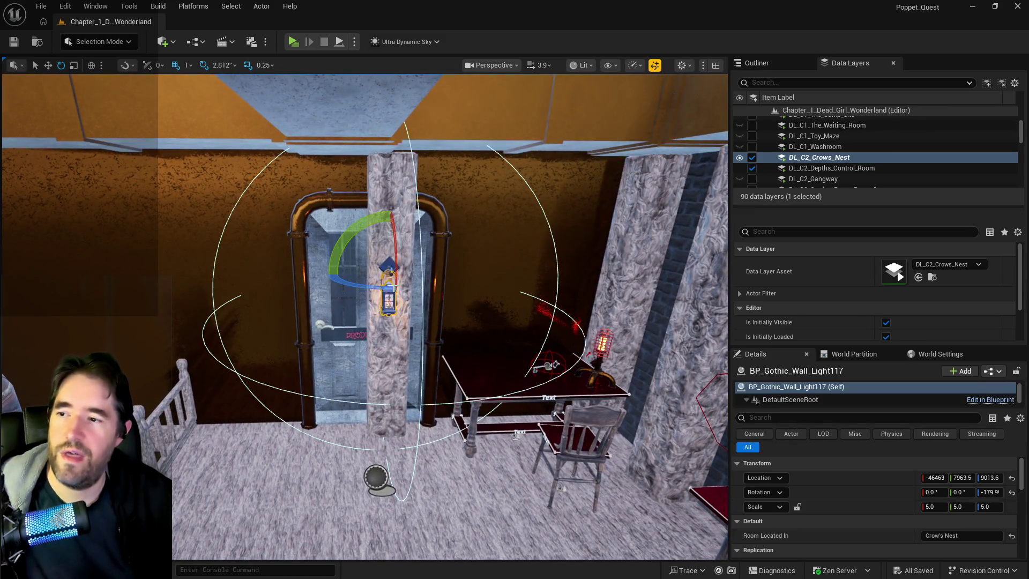
ctrl+click(387, 267)
ctrl+click(386, 348)
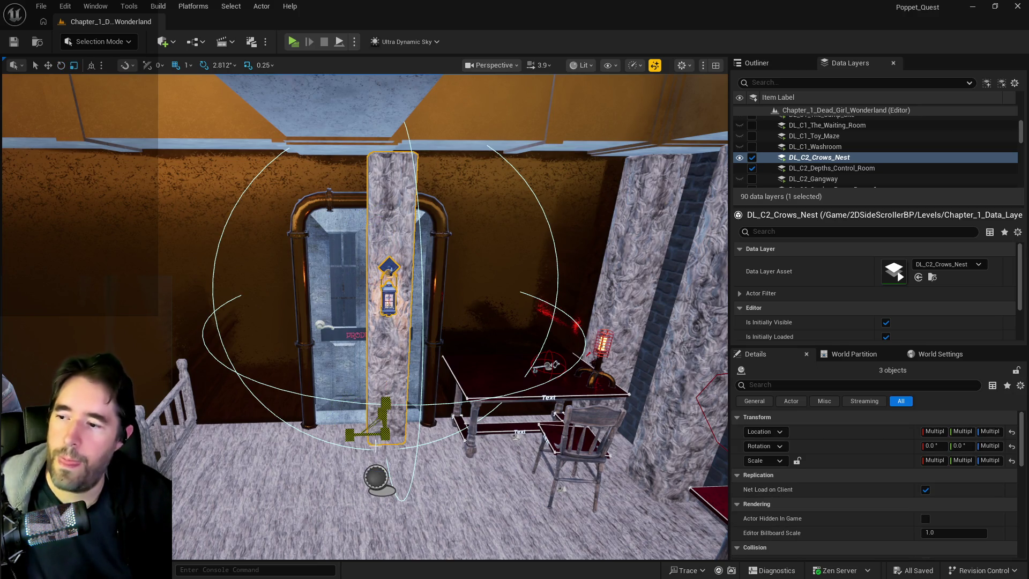
mouse_move(359, 433)
mouse_down()
mouse_move(279, 431)
mouse_move(289, 434)
mouse_move(289, 407)
mouse_up()
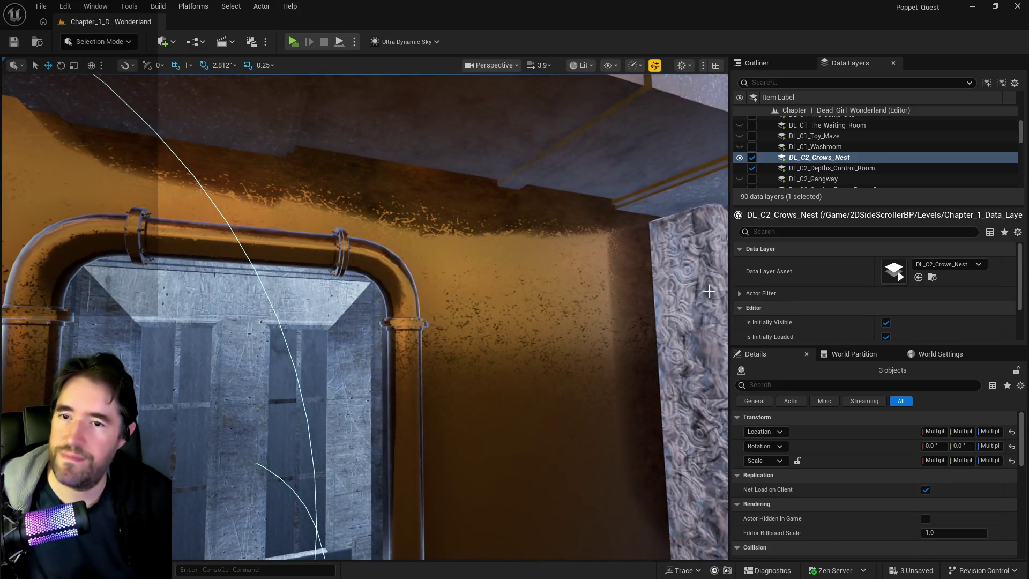
Unload DL_C2_Crows_Nest and DL_C2_Pirate_Graveyard, then select the pipe's cylinder brush and door box brush
click(751, 158)
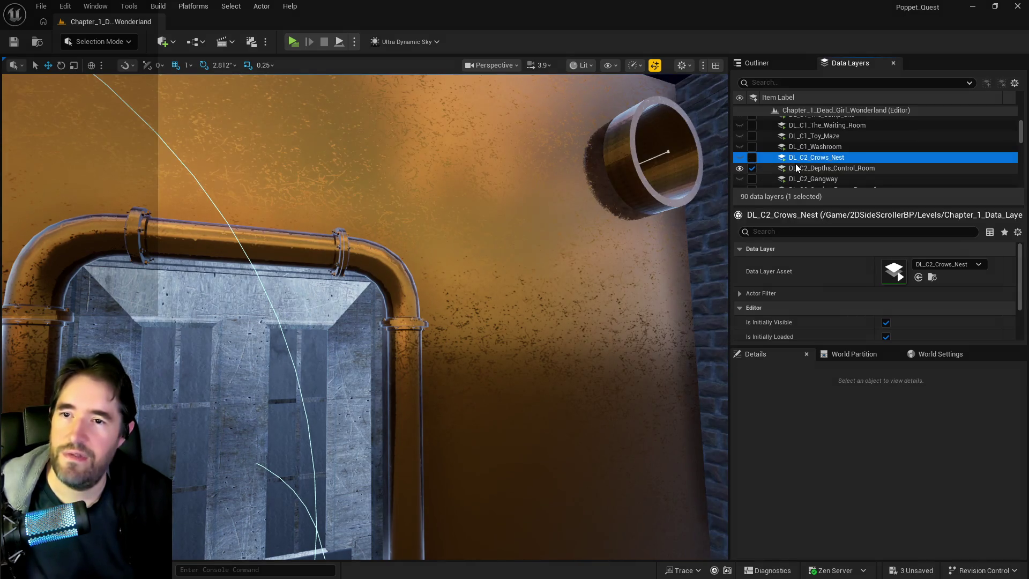
scroll(795, 163, down, 1)
scroll(793, 168, down, 8)
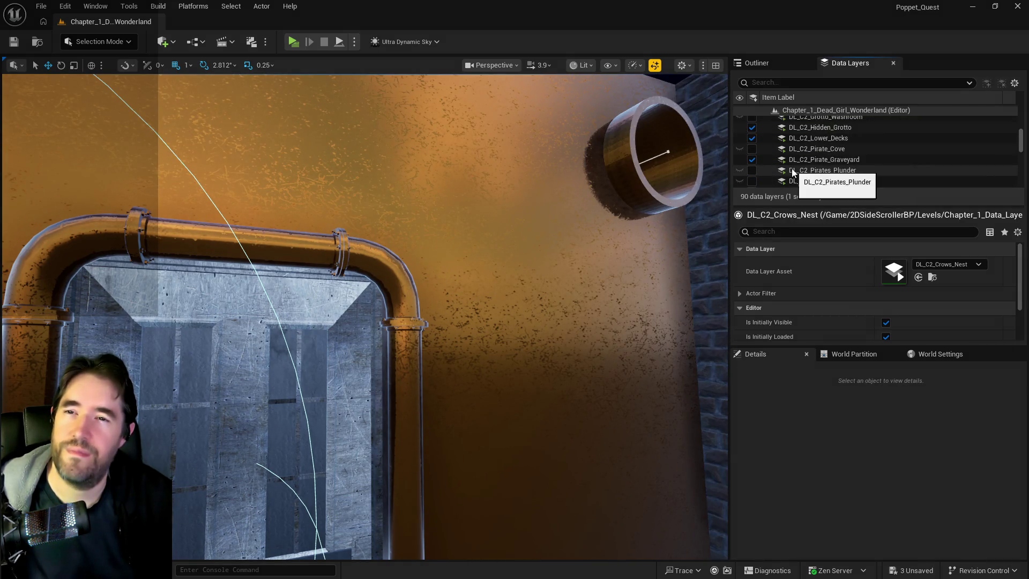
scroll(790, 170, up, 3)
click(825, 143)
click(752, 142)
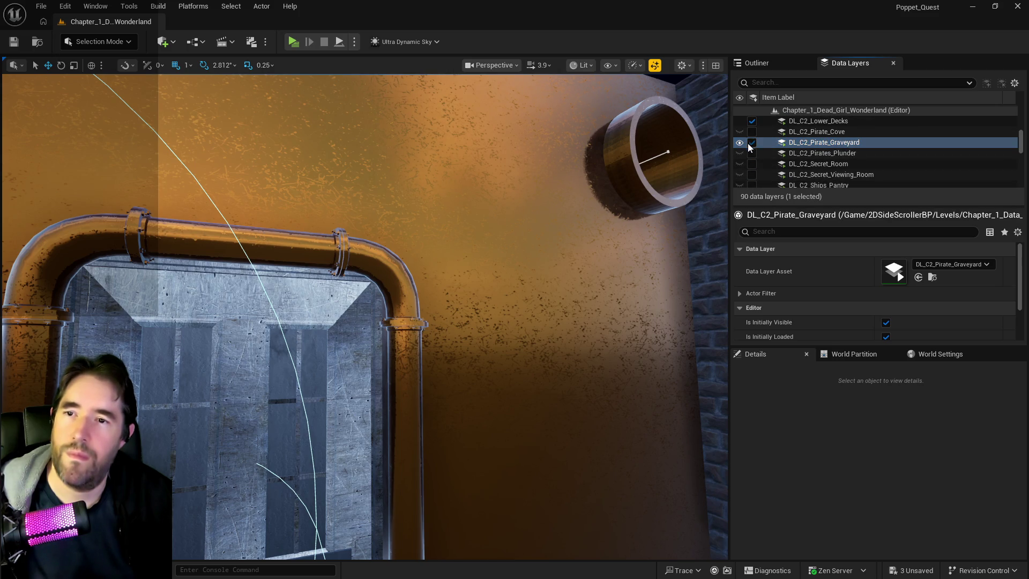
click(638, 161)
ctrl+click(561, 300)
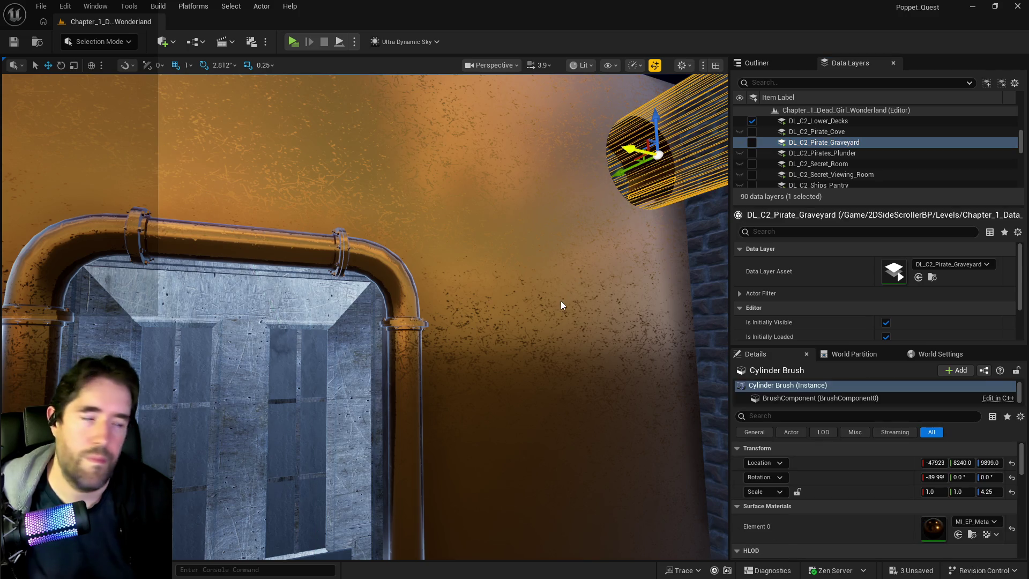
Frame the selected brushes, add the doorframe brush, and choose a geometry selection option
key(f)
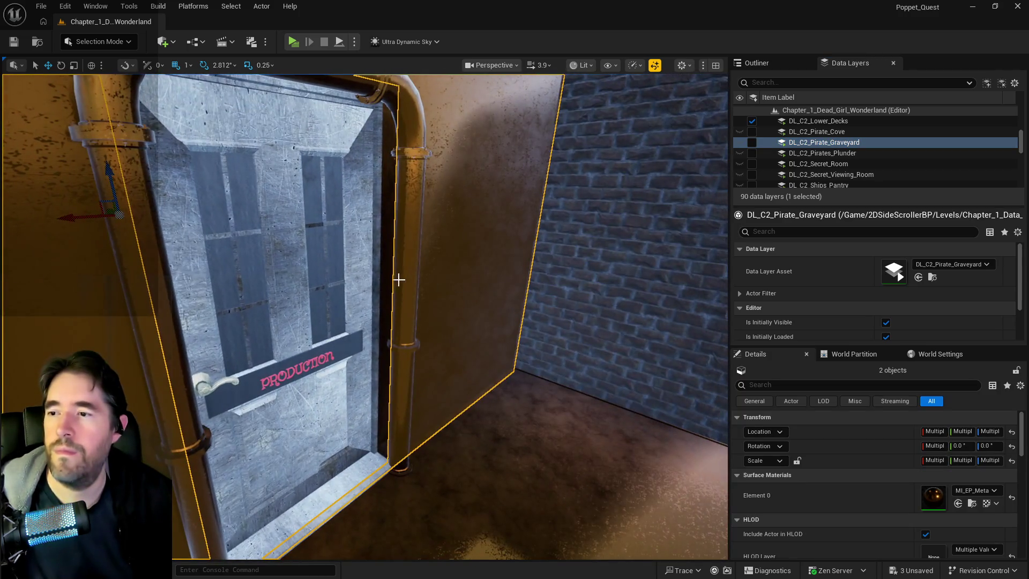
ctrl+click(390, 282)
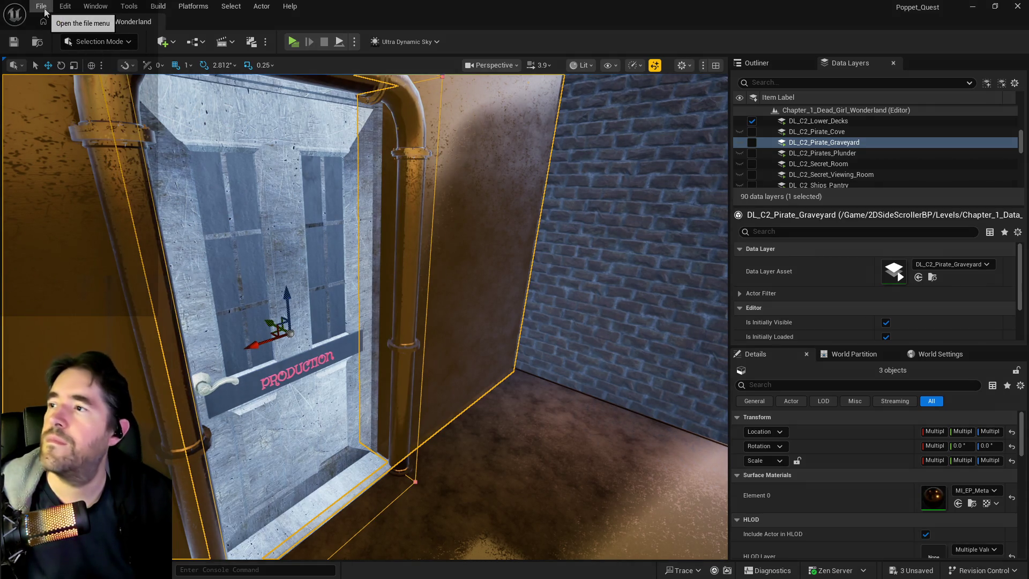
scroll(799, 501, down, 5)
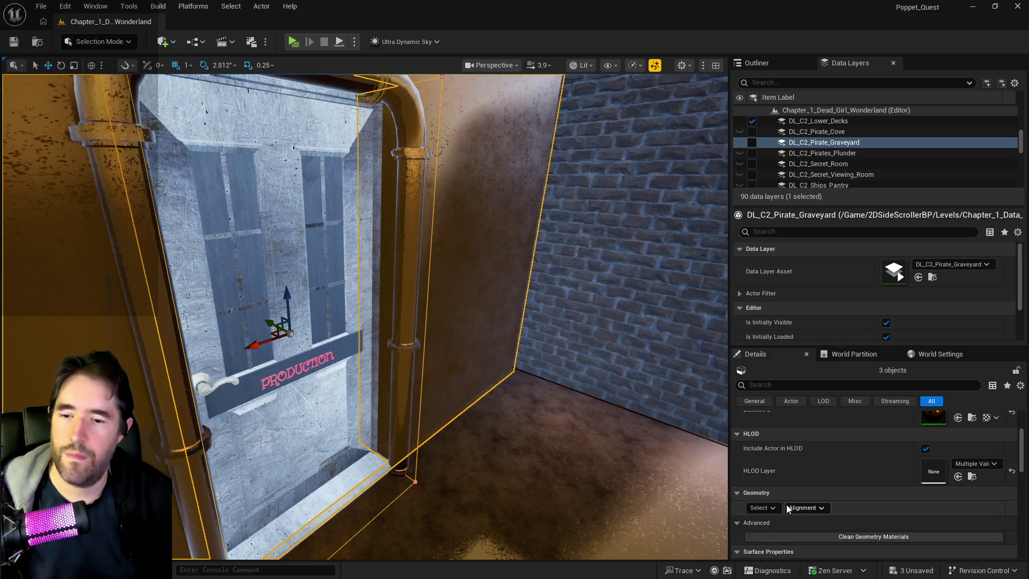
click(778, 507)
click(806, 394)
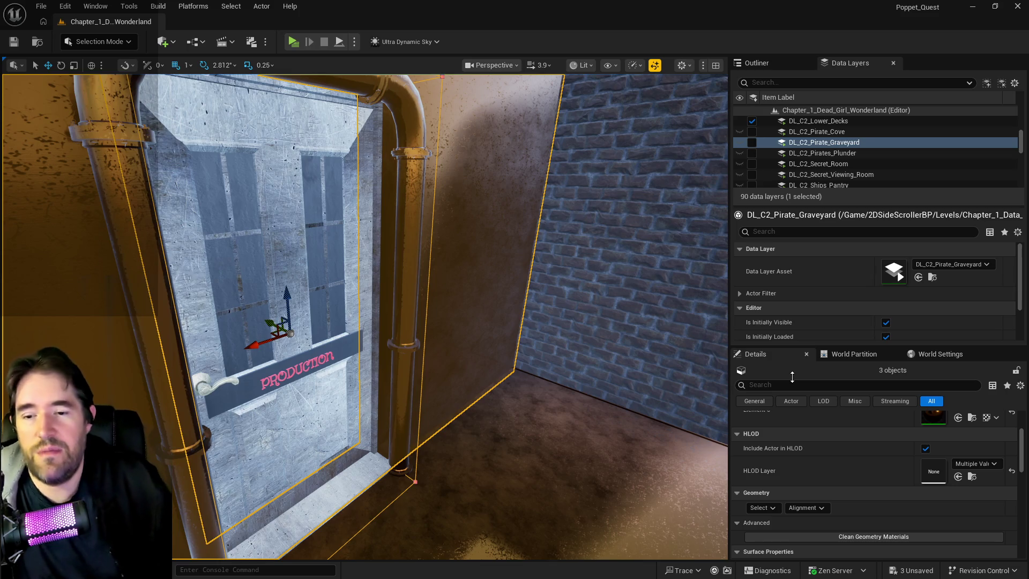
Set the brush surfaces' texture Scale U to 10 and apply it
scroll(917, 510, down, 5)
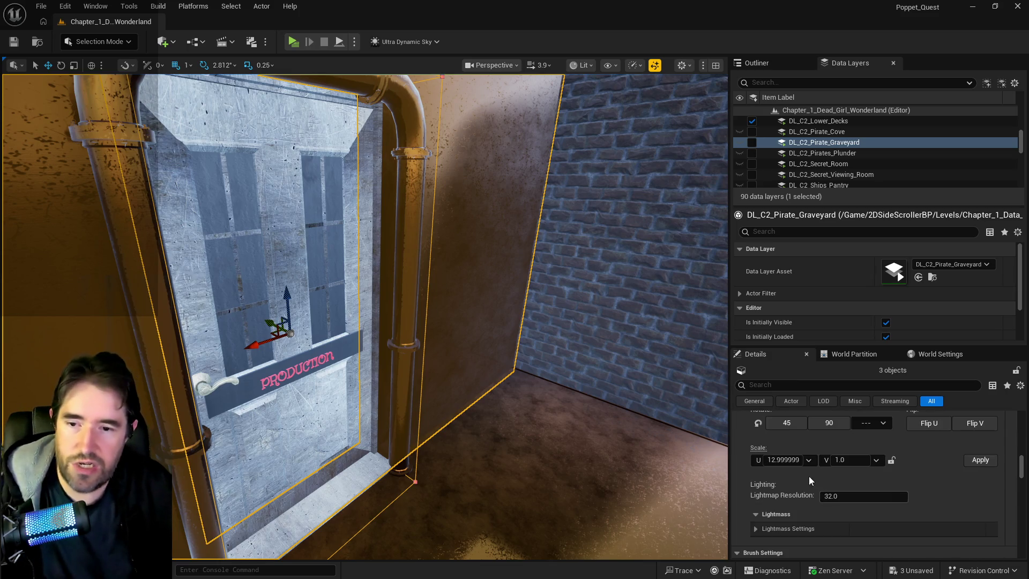
click(793, 459)
text(10)
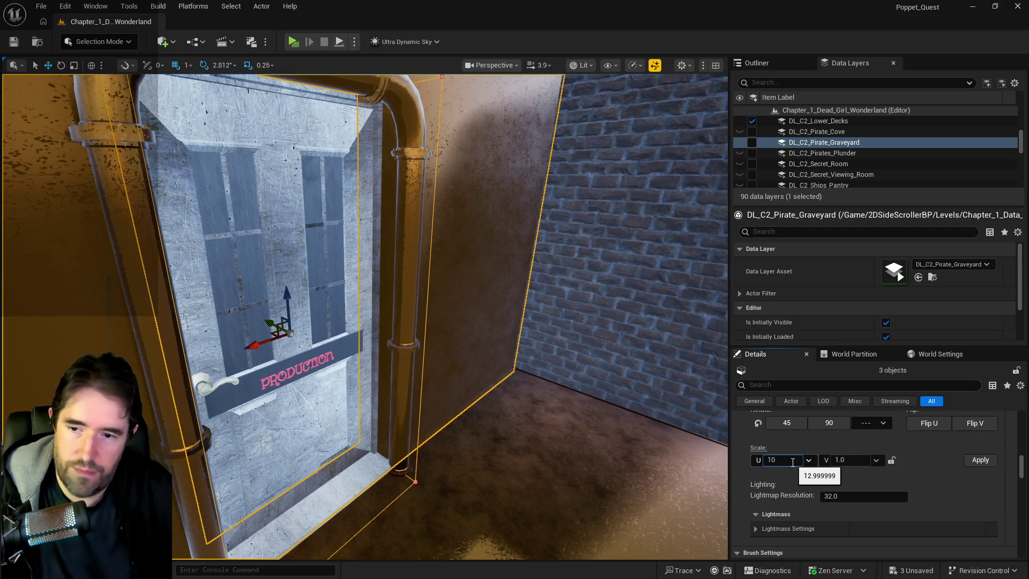
key(Return)
click(980, 459)
scroll(949, 482, down, 4)
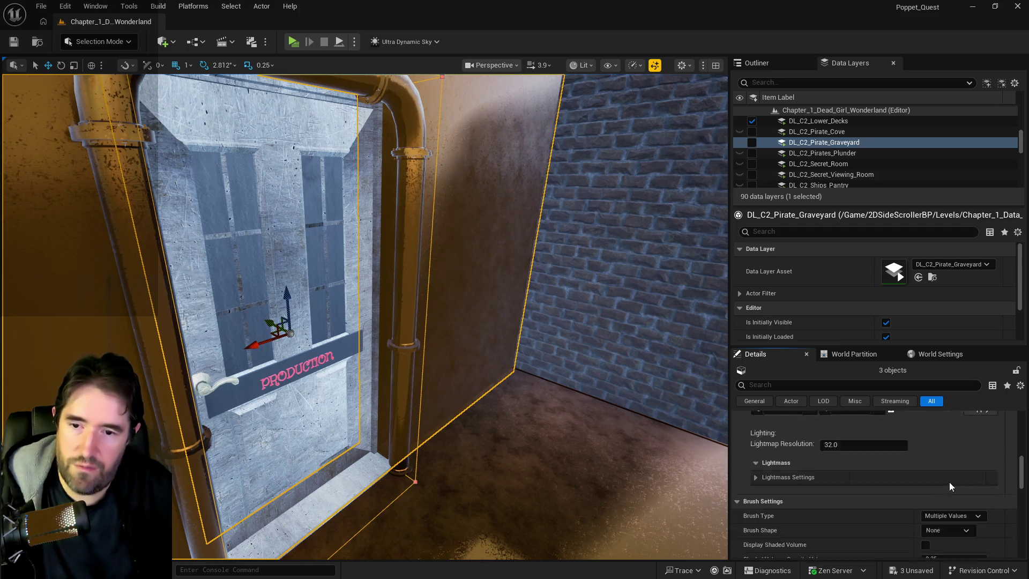
scroll(929, 490, down, 2)
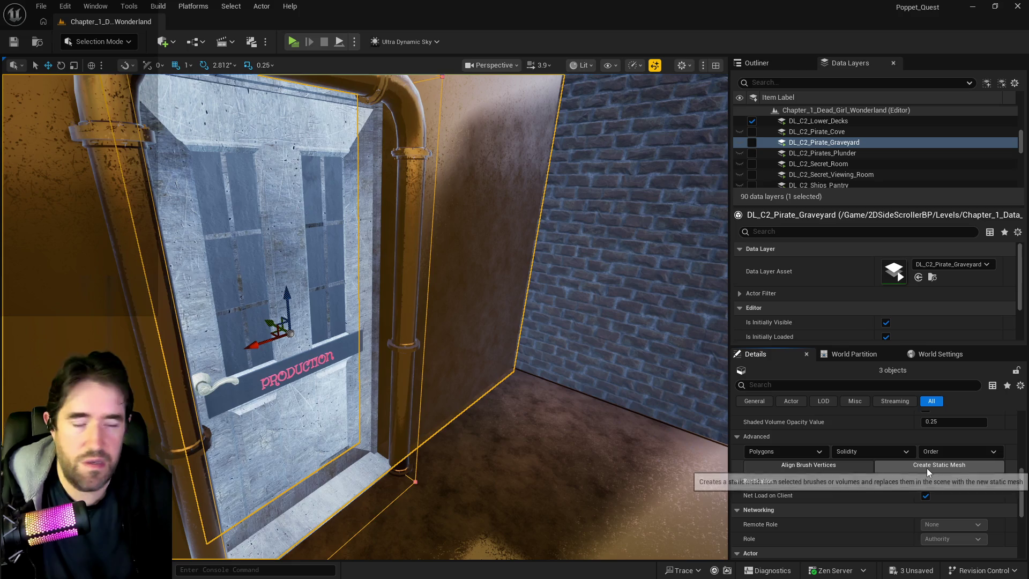
click(929, 465)
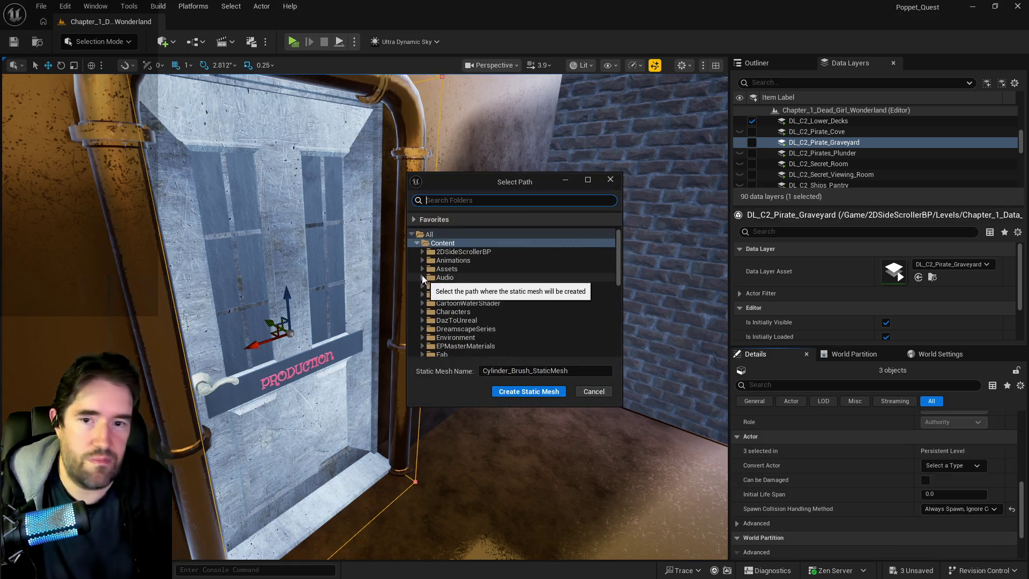
Save the brushes as static mesh SM_Production_Crows_Nest_Wall in Content/2DSideScrollerBP/A/Whimsy_Wonders
click(422, 251)
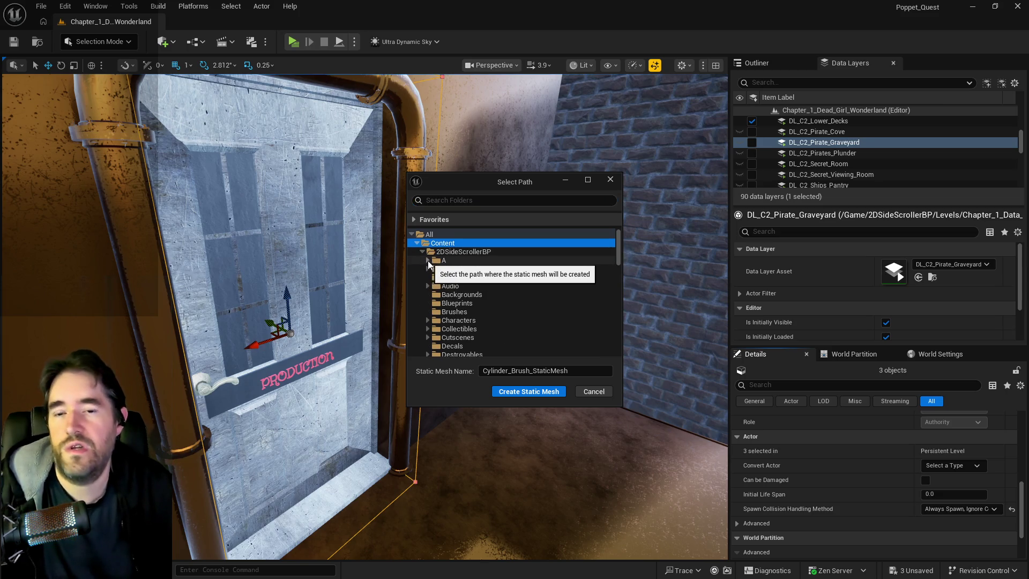
click(427, 260)
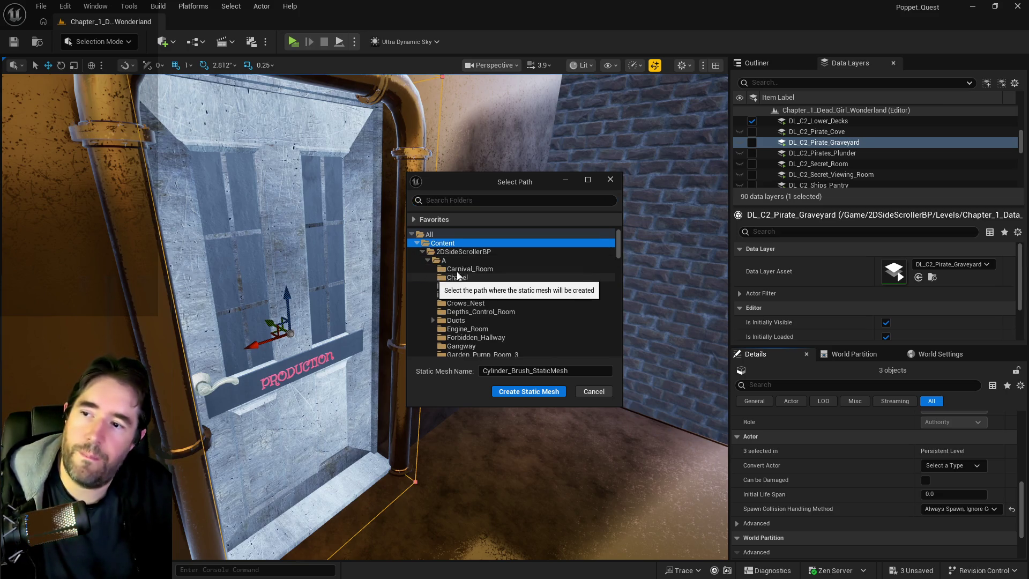
scroll(465, 264, down, 10)
scroll(465, 270, down, 5)
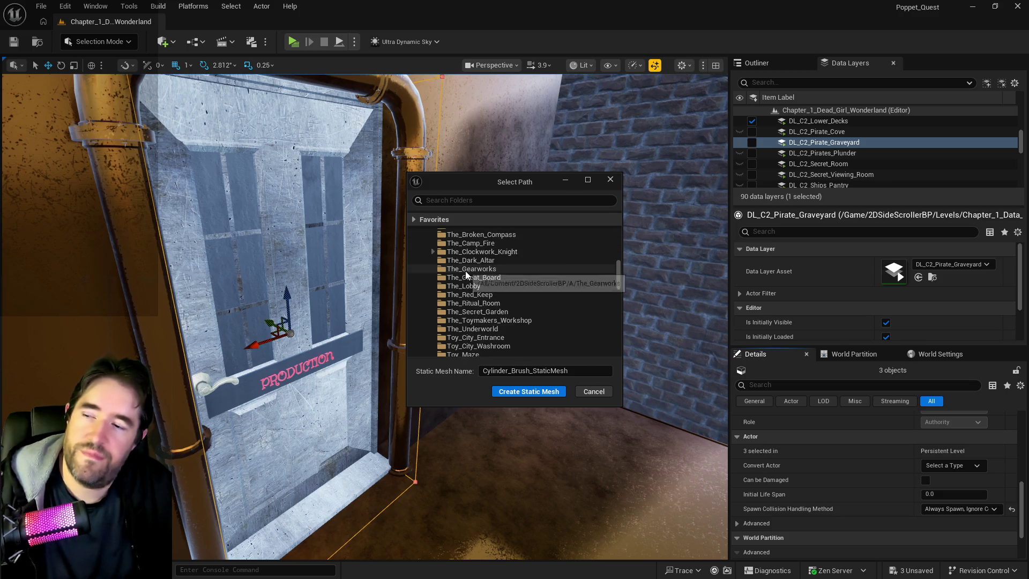
click(515, 328)
double_click(525, 371)
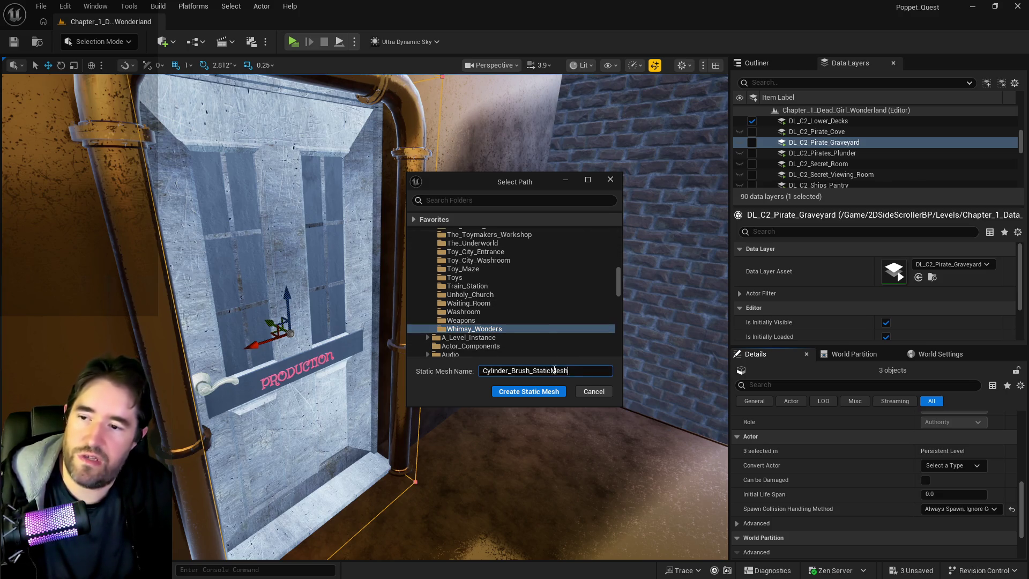
text(SM_Pro)
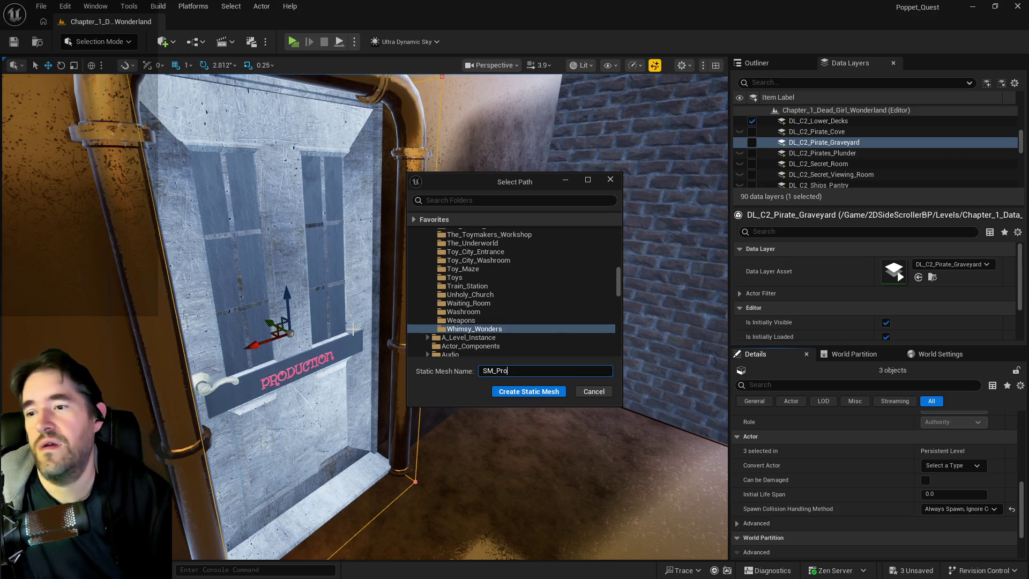
text(duction_Crows_Nest_Wall)
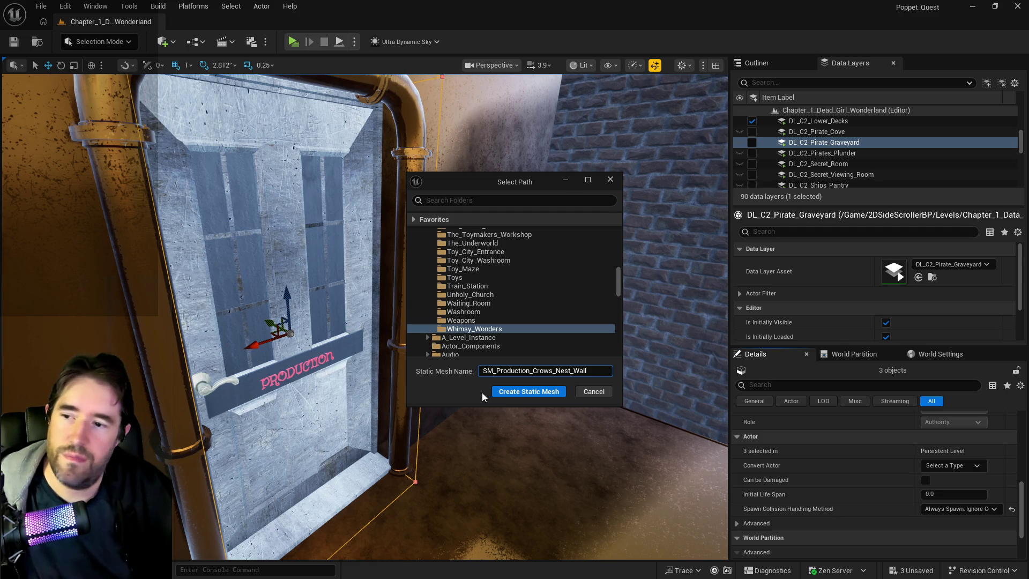
click(500, 391)
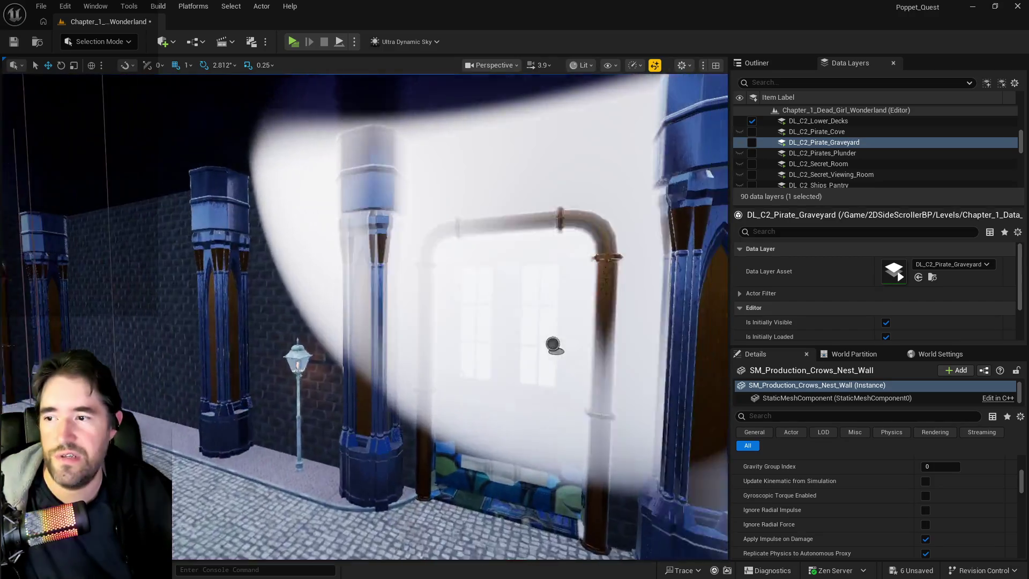
key(w)
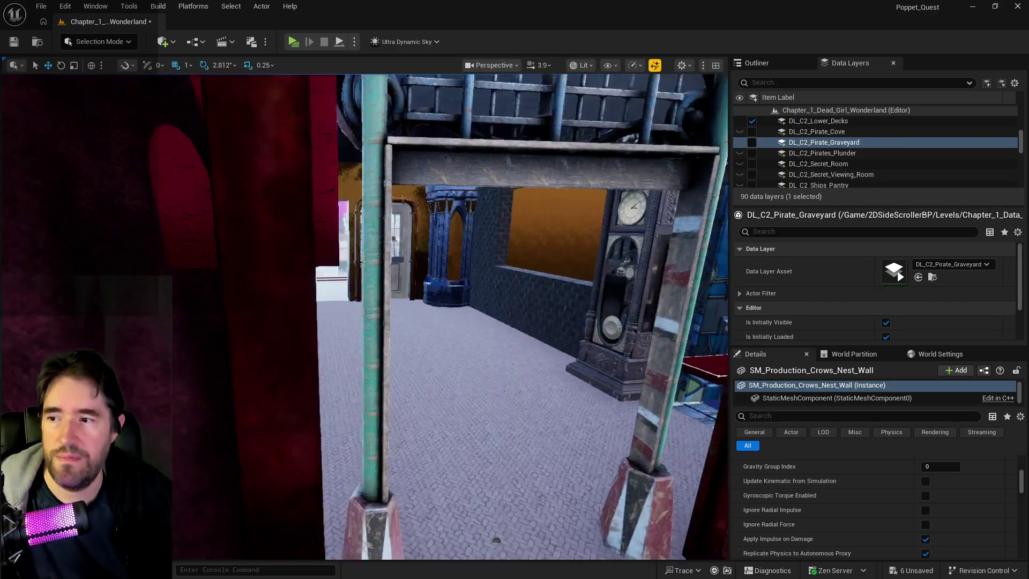
key(w)
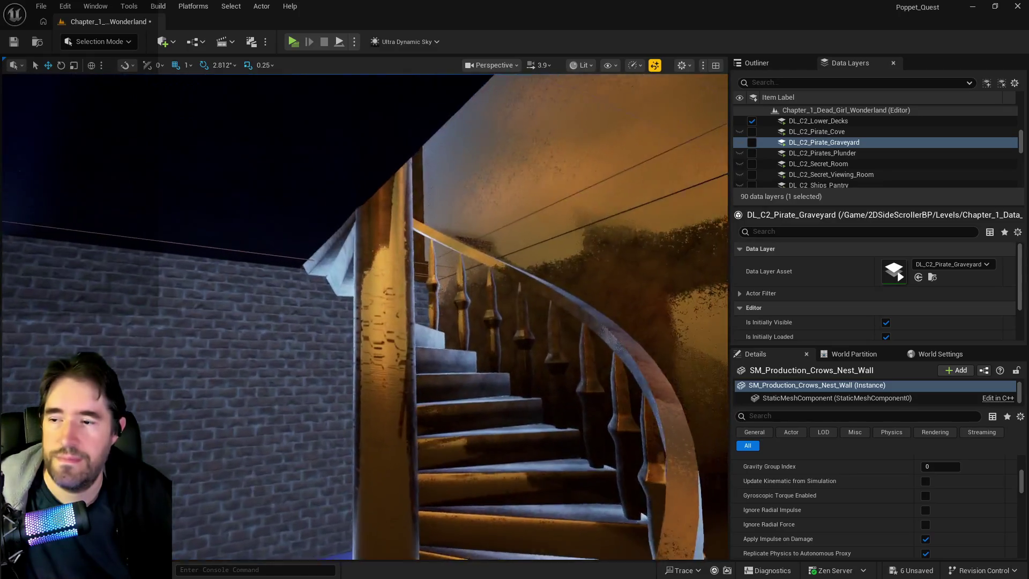
key(w)
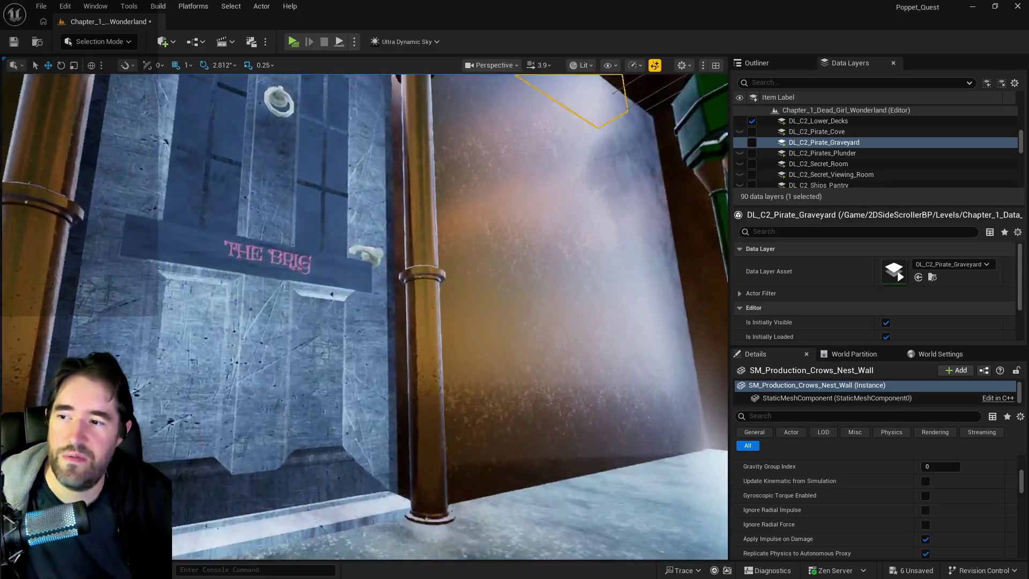
key(w)
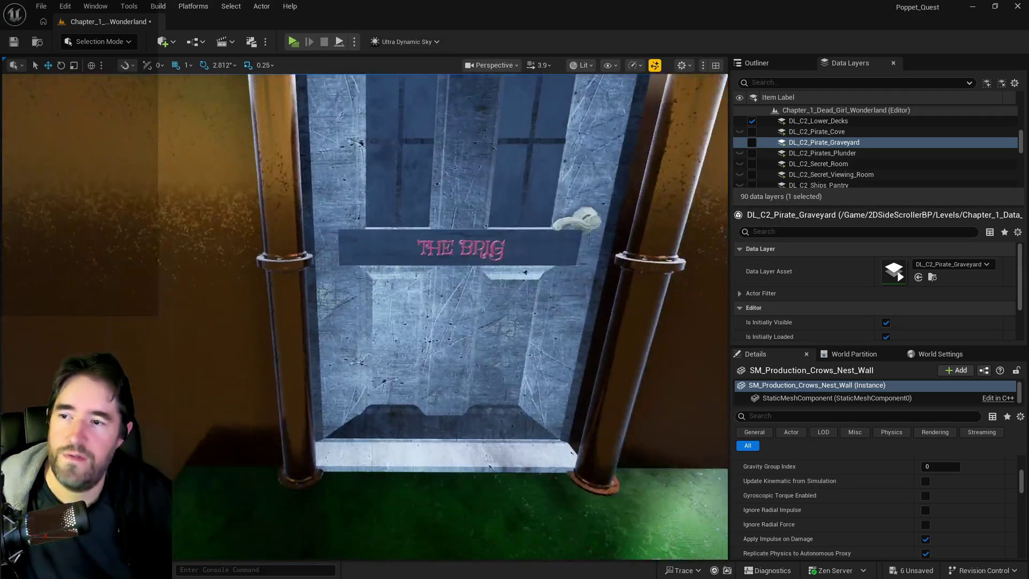
key(w)
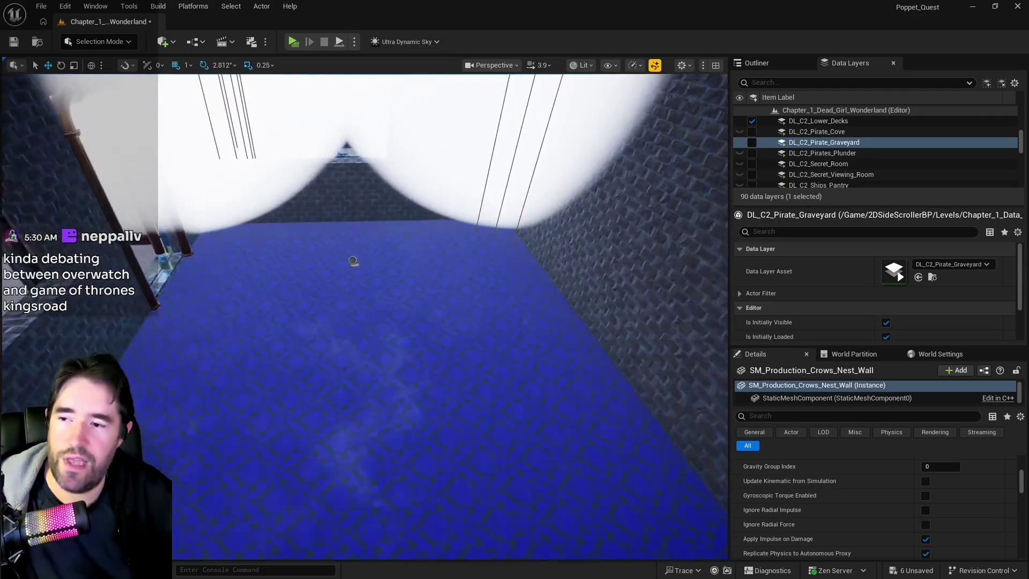
key(w)
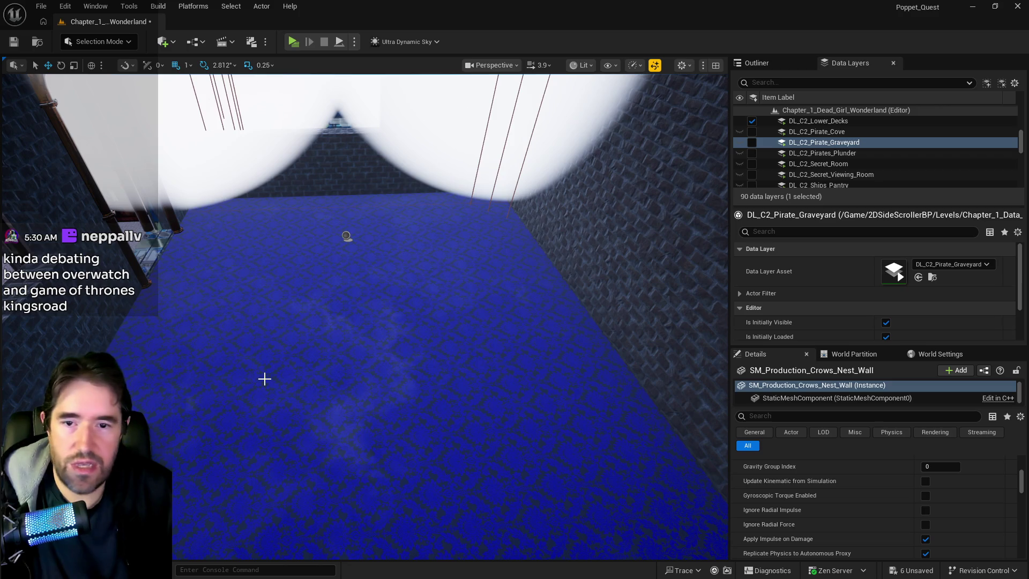
drag(339, 420, 241, 416)
drag(334, 326, 334, 327)
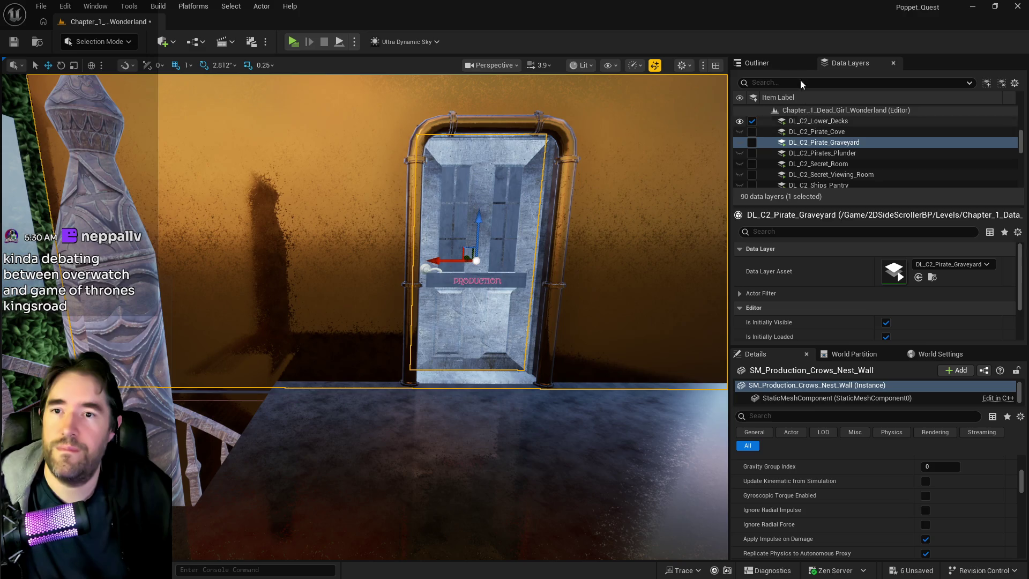
Open the wall's static mesh, set collision to use complex collision as simple, and save it
click(766, 62)
right_click(839, 206)
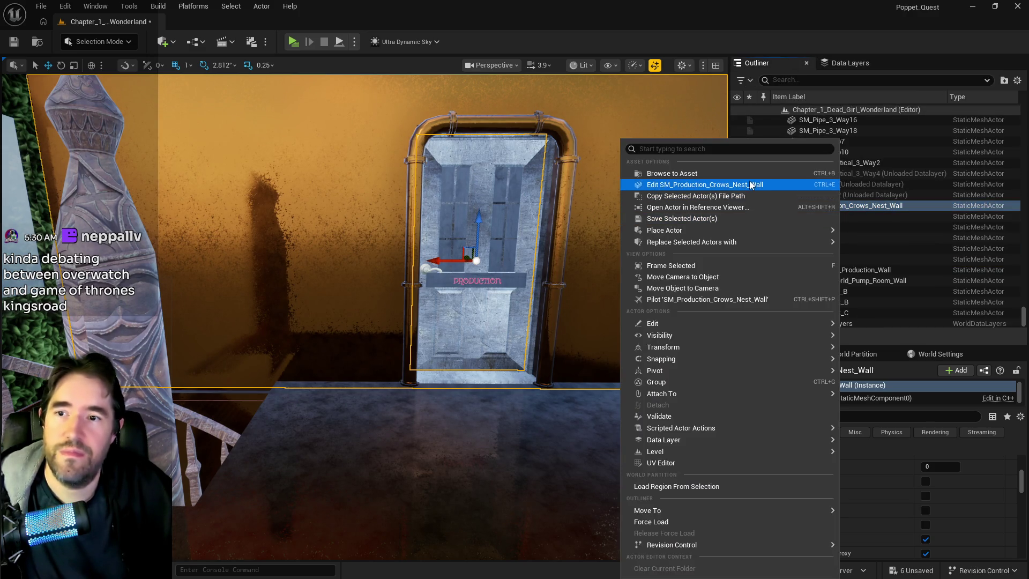
click(749, 182)
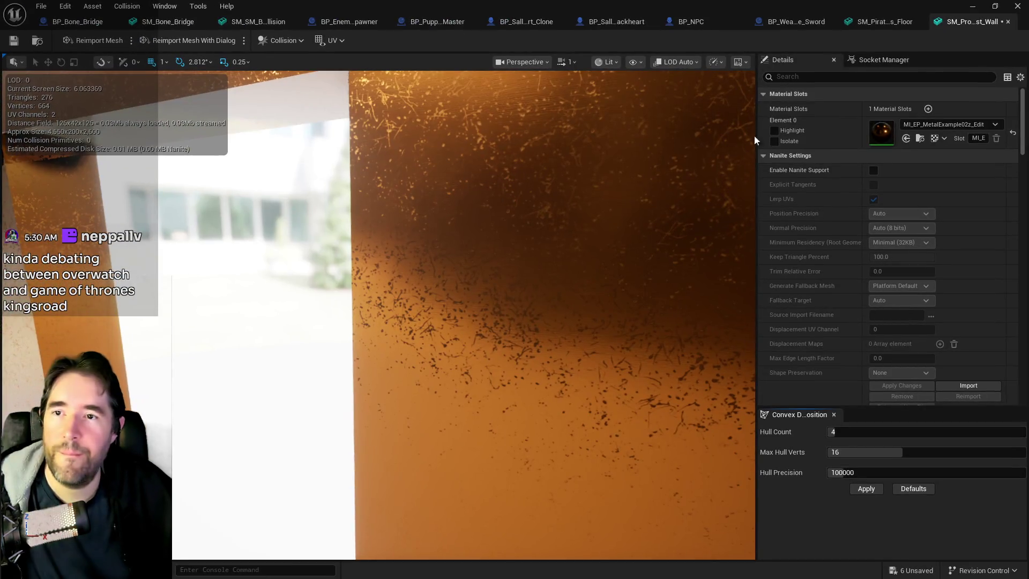
text(c)
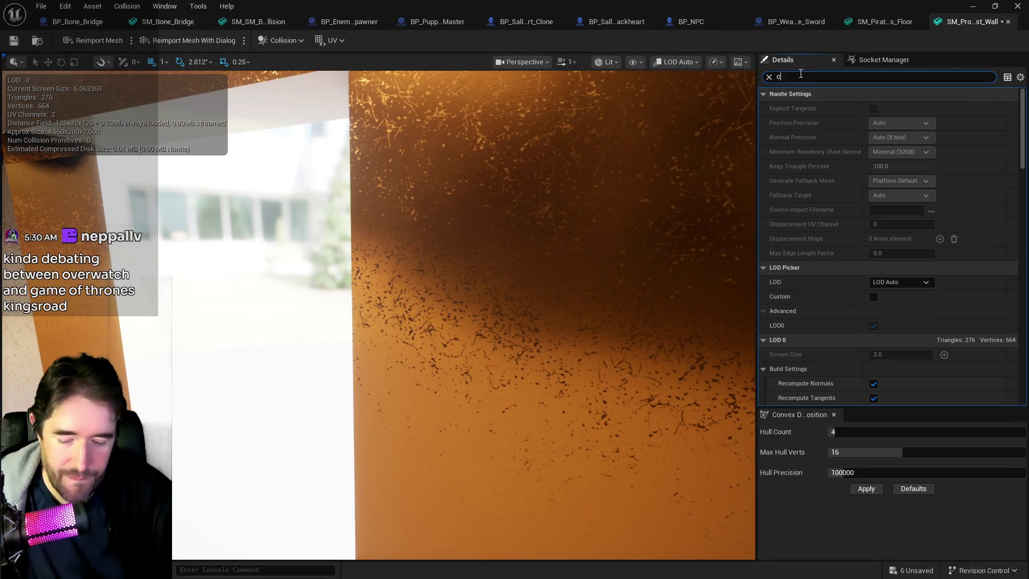
text(om)
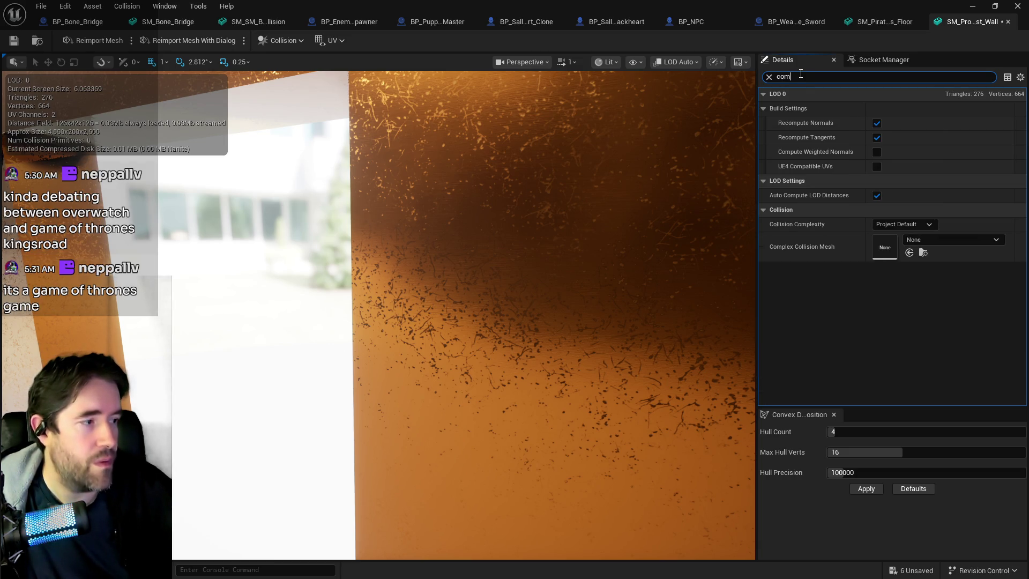
click(889, 225)
click(920, 265)
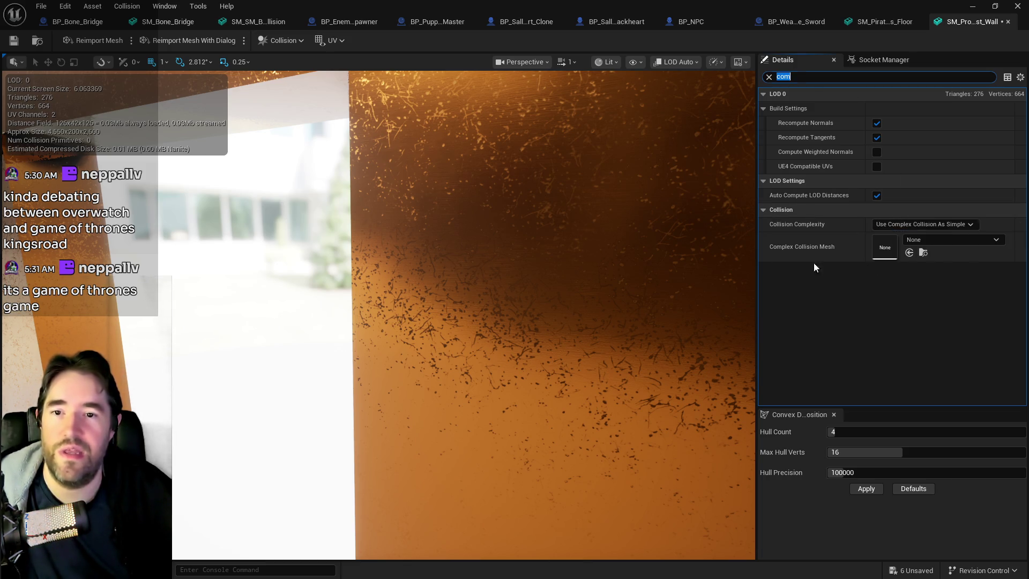
click(15, 42)
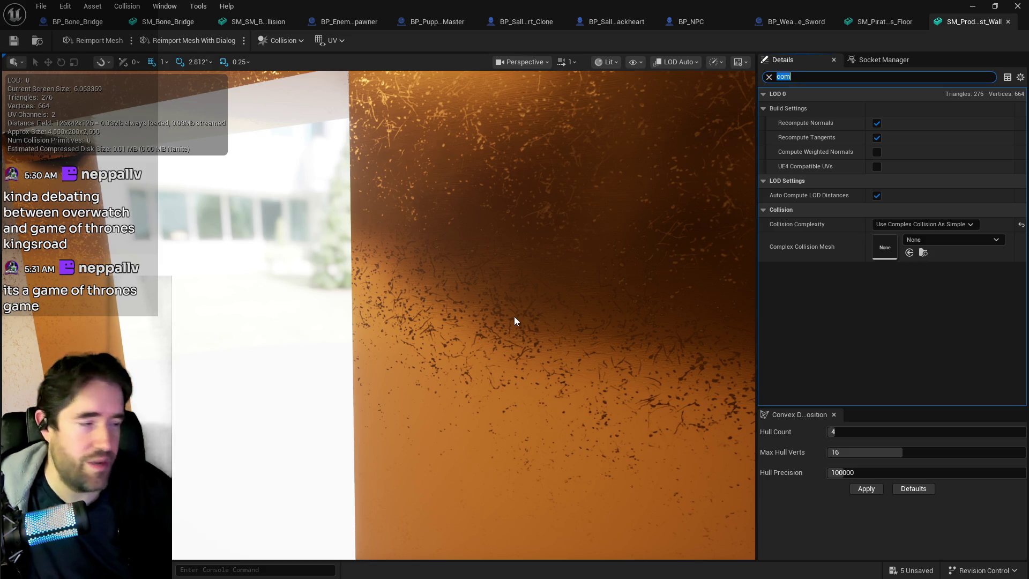
Save the Chapter_1_Dead_Girl_Wonderland level and close the Crows Nest wall mesh editor
click(769, 77)
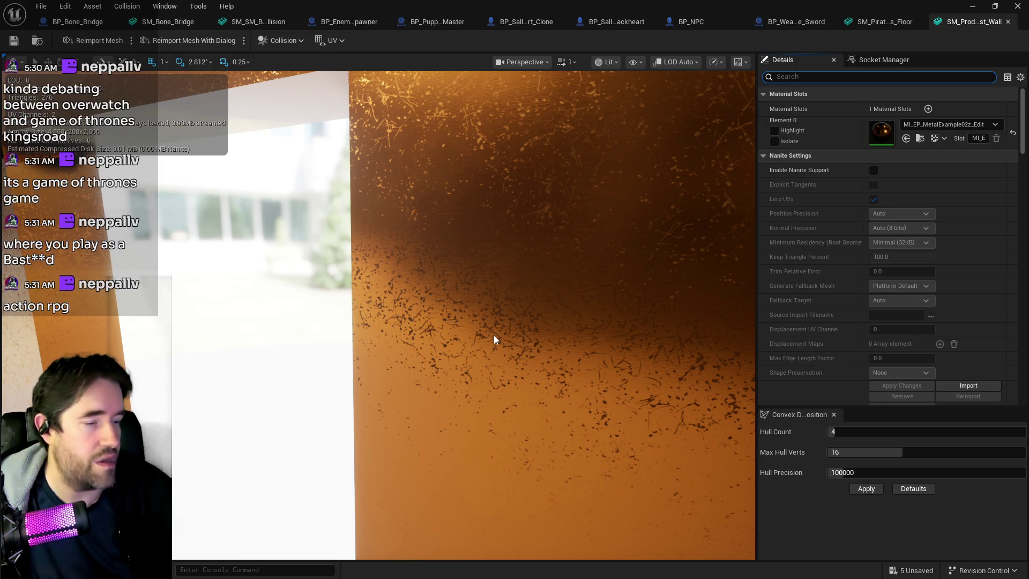
drag(495, 336, 535, 383)
mouse_move(300, 93)
mouse_down()
mouse_move(332, 100)
mouse_move(300, 93)
mouse_up()
click(41, 6)
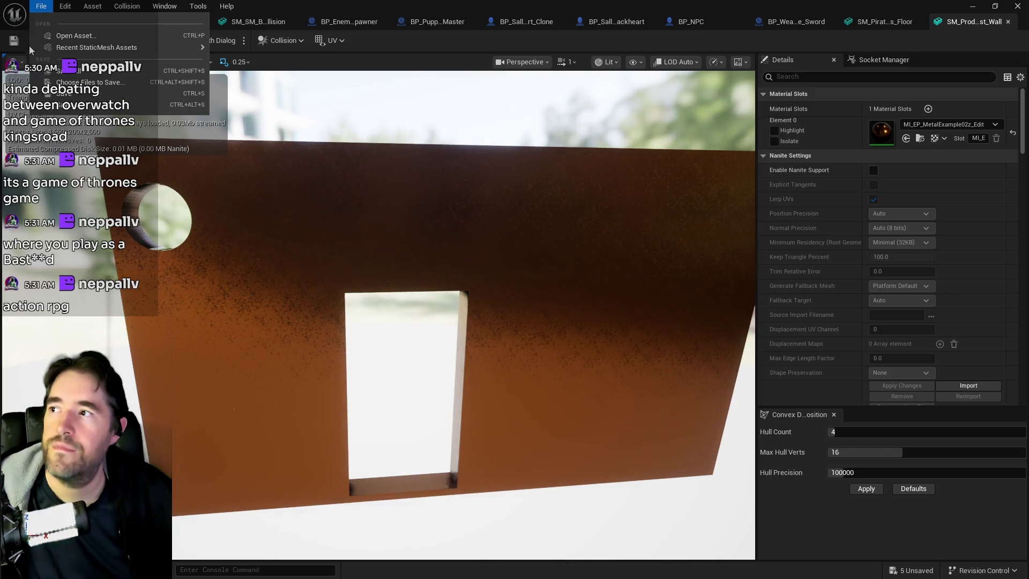
click(80, 75)
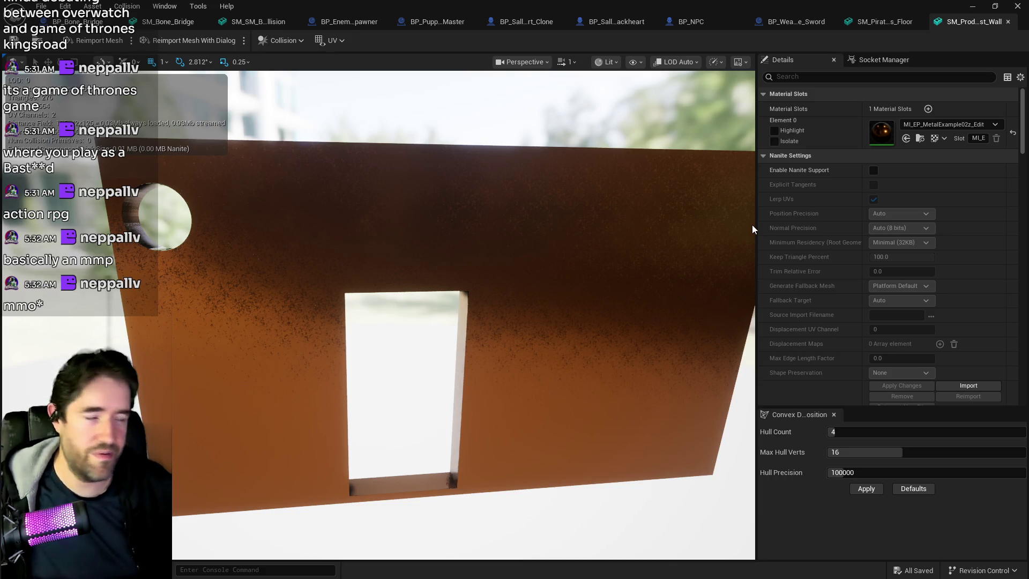
click(1008, 22)
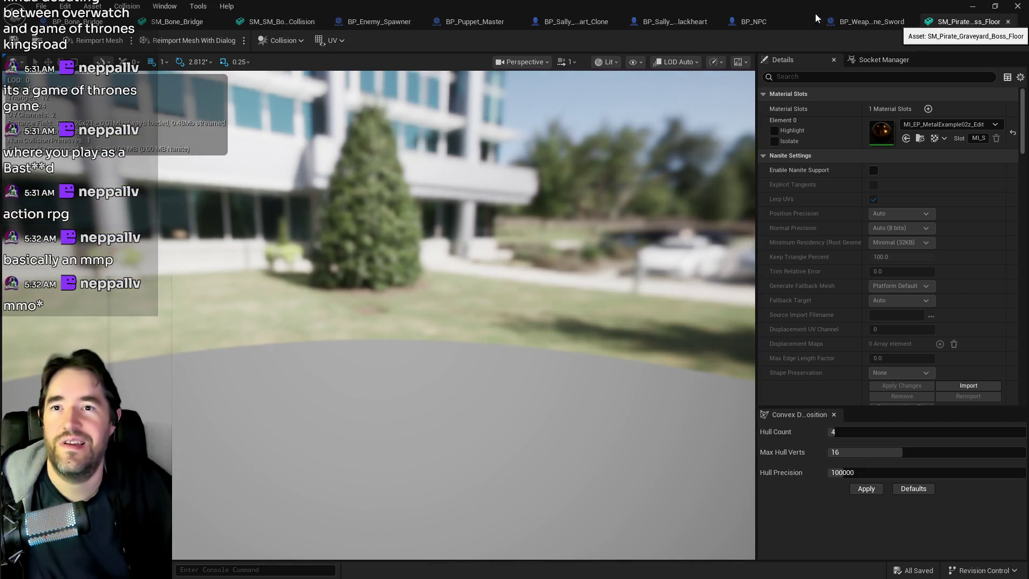
click(871, 22)
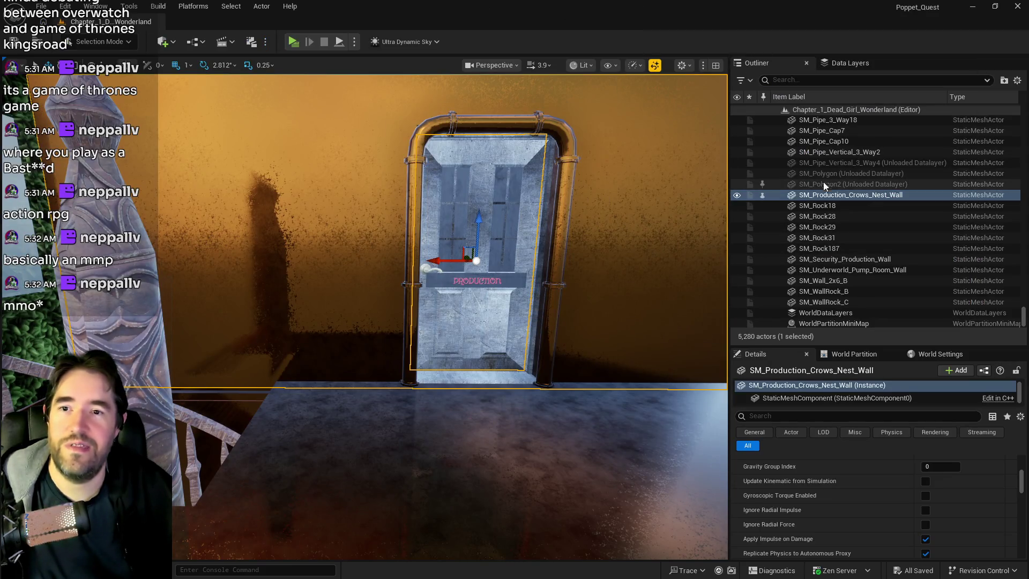
Move SM_Production_Crows_Nest_Wall into the Whimsy_Wonders_Building folder and save the level with Ctrl+S
right_click(826, 220)
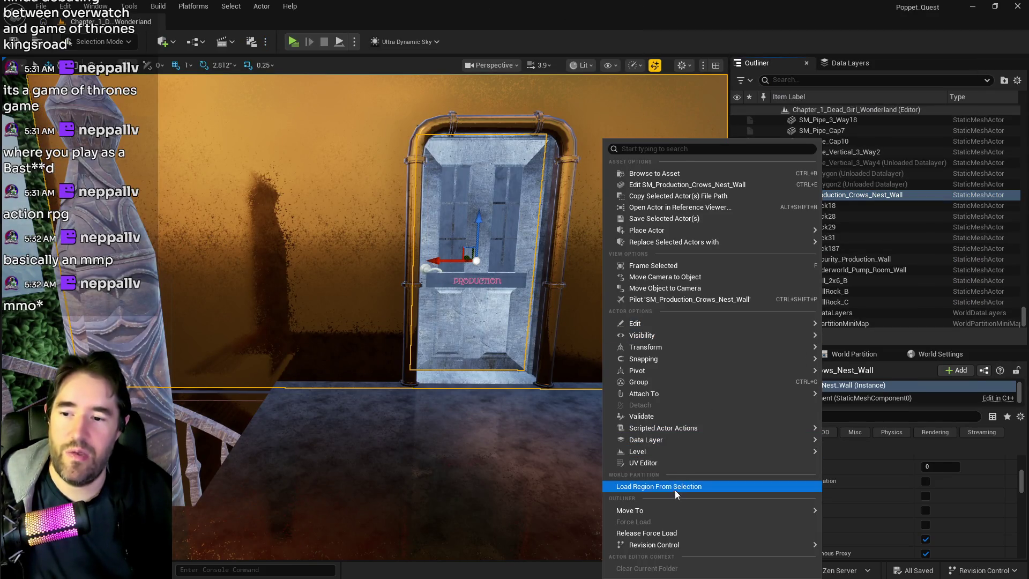
mouse_move(672, 509)
text(whims)
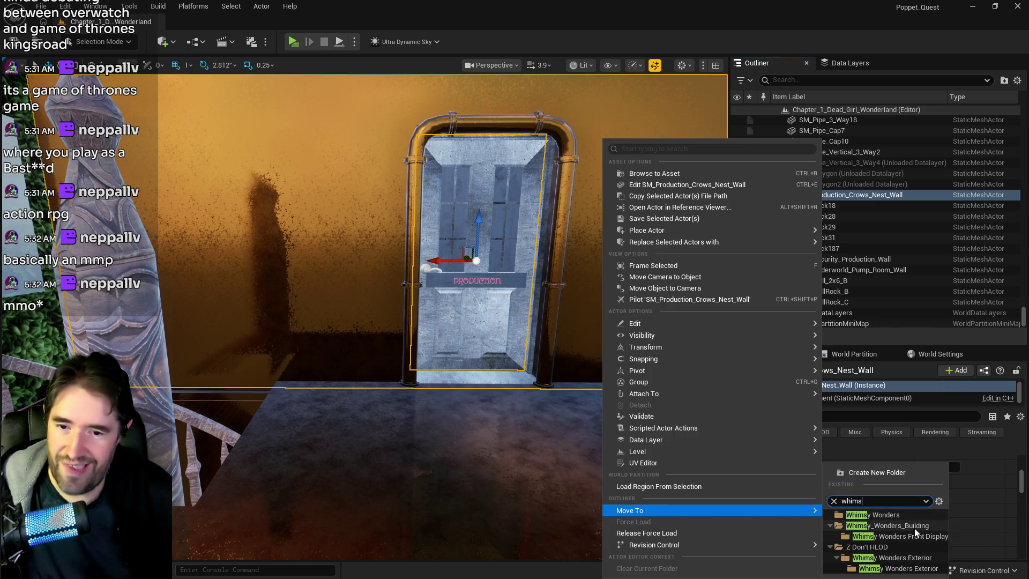
click(905, 525)
mouse_move(539, 438)
mouse_down()
mouse_move(461, 405)
mouse_move(447, 376)
mouse_up()
key(ctrl+s)
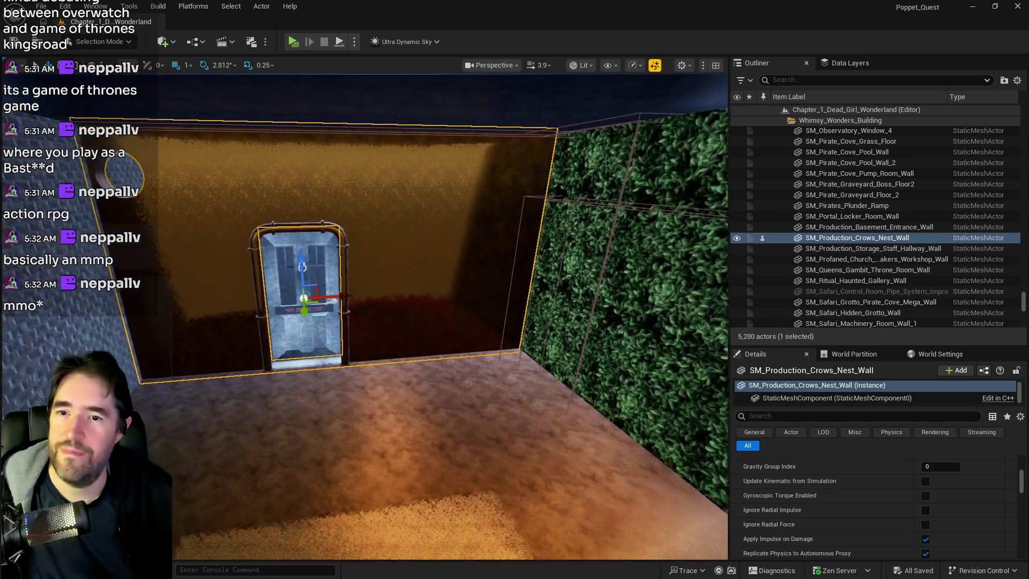
click(818, 80)
Filter the Outliner on 'brush' and focus the view on Cylinder Brush20 and Box Brush115
text(bfu)
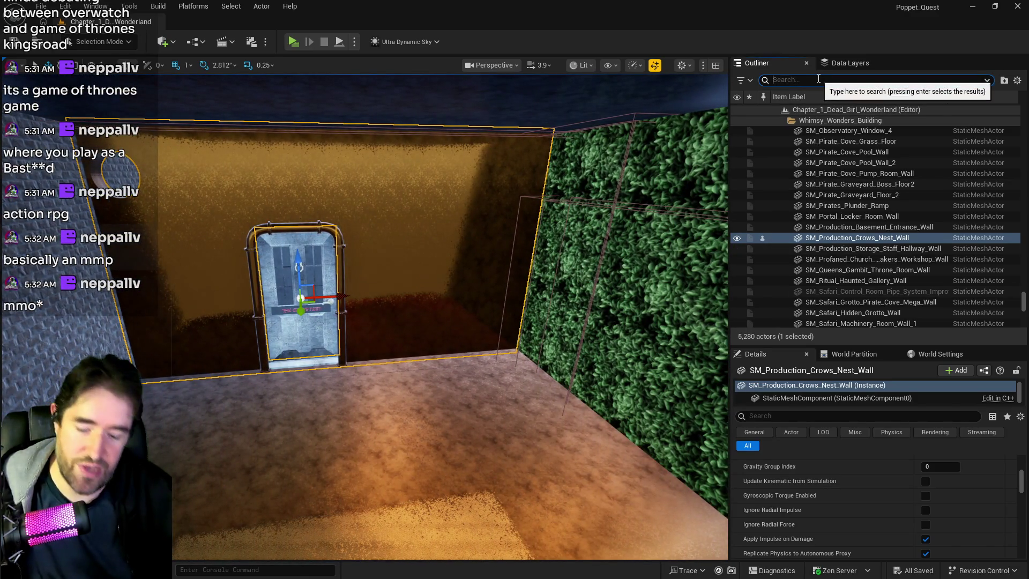
key(BackSpace)
key(BackSpace)
text(rush)
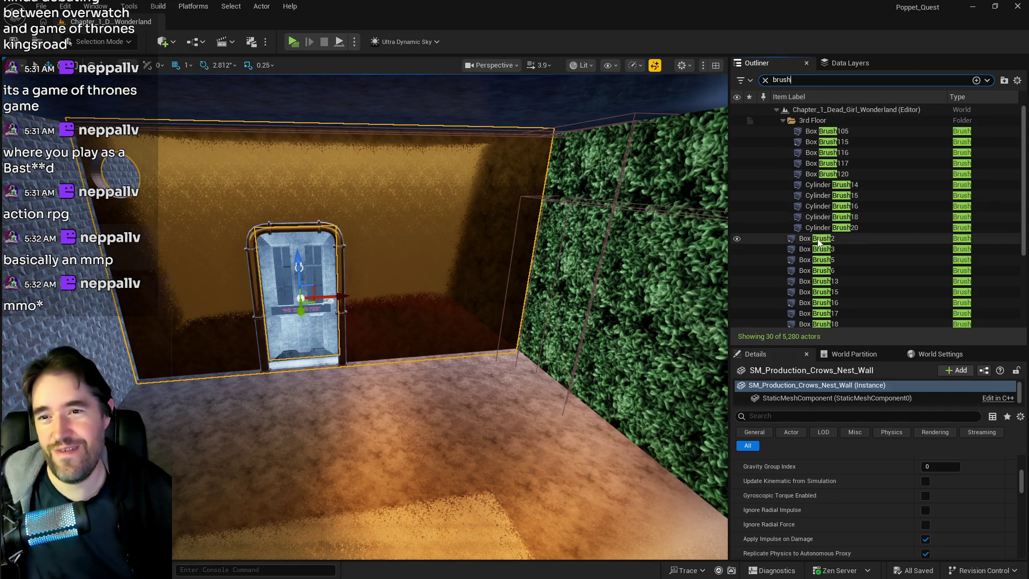
double_click(769, 231)
drag(524, 259, 514, 268)
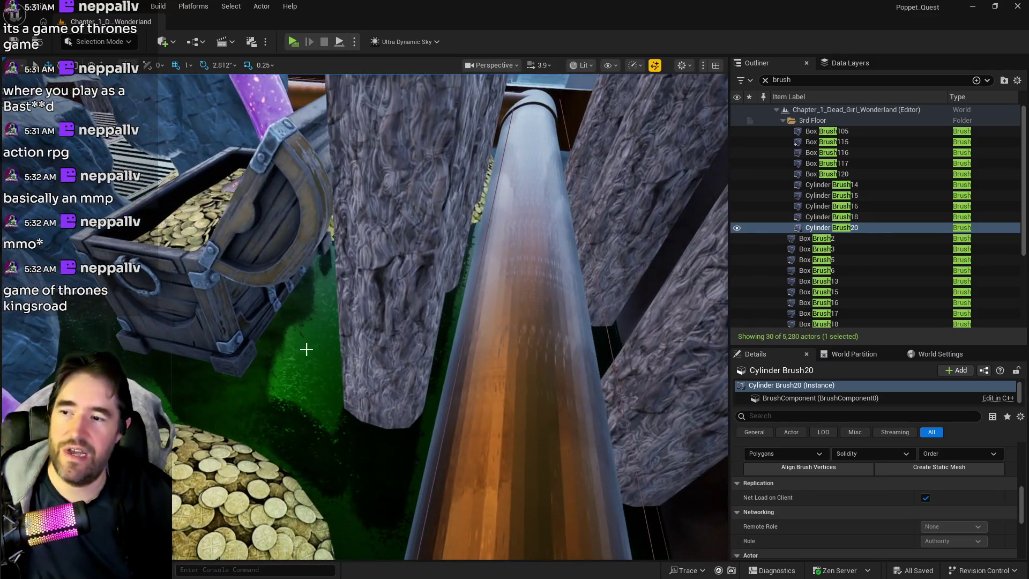
double_click(796, 142)
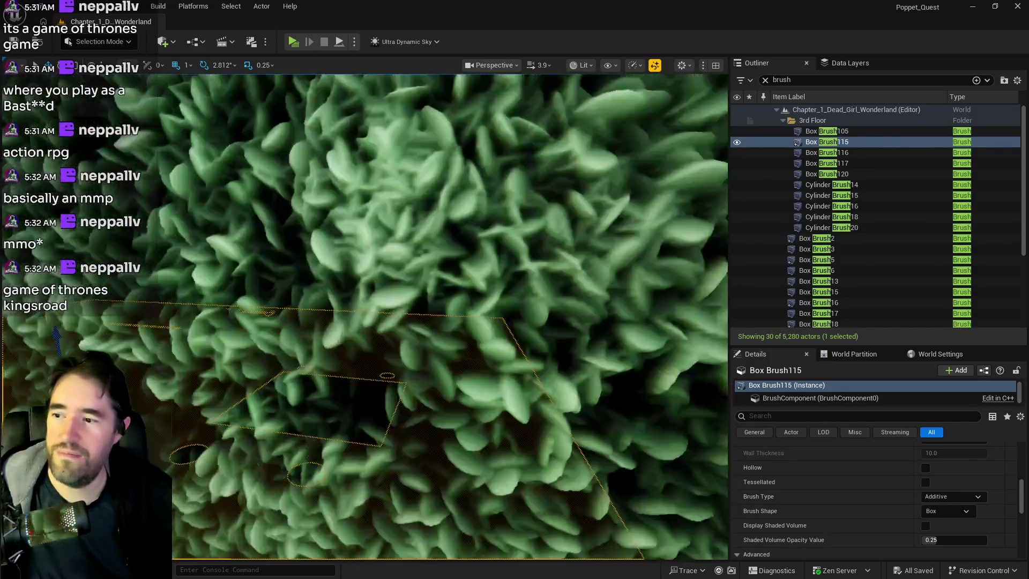
double_click(797, 142)
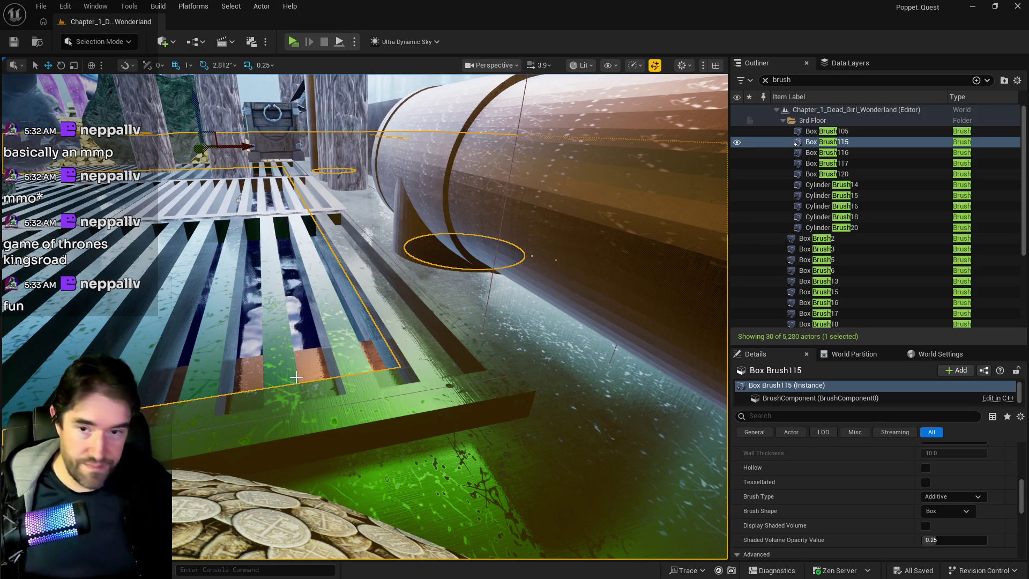
drag(266, 382, 266, 324)
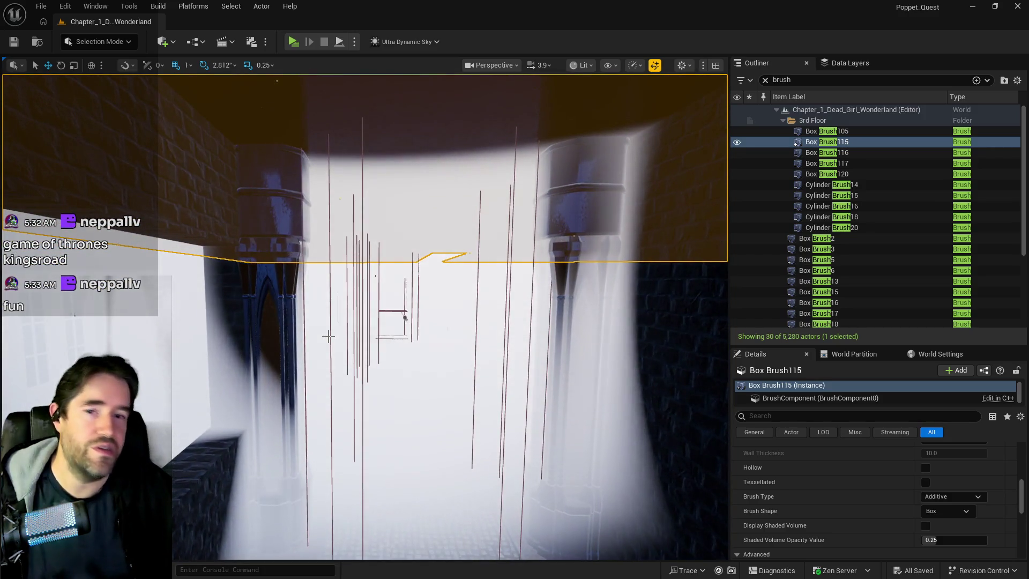
Select the Train Station door BP_Door_143 and uncheck Is Open to close it
scroll(276, 327, down, 5)
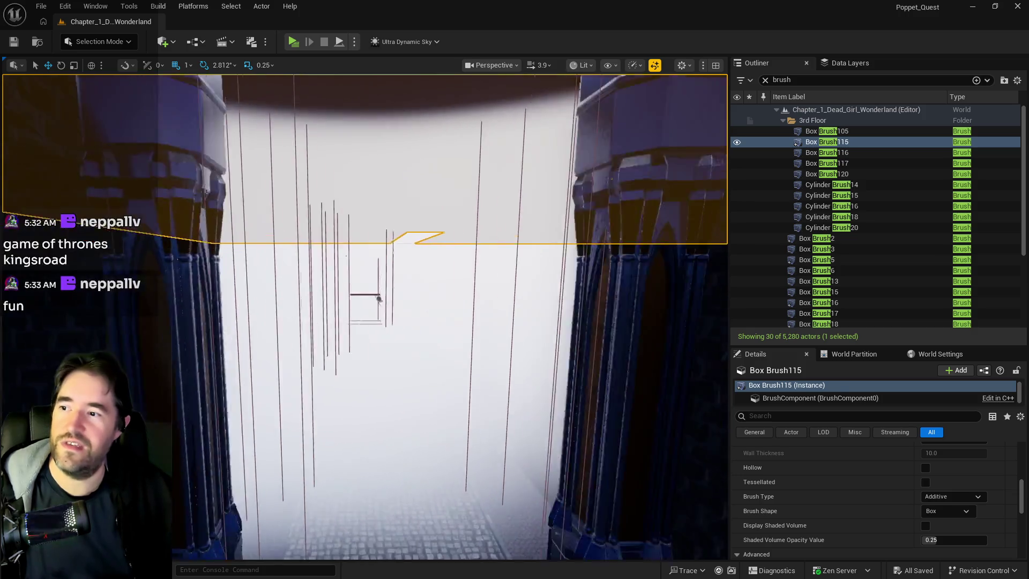
scroll(364, 317, up, 10)
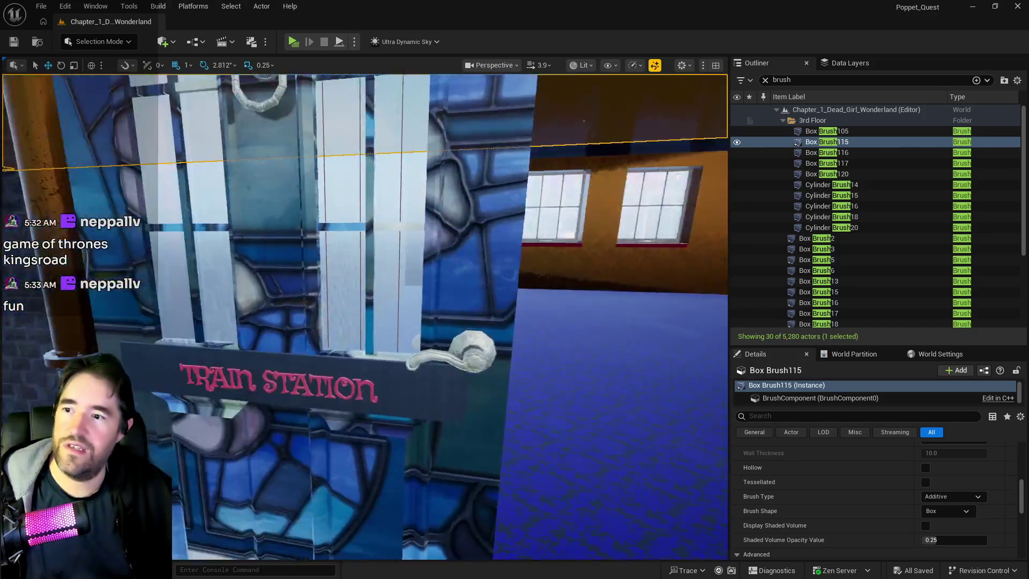
scroll(375, 321, down, 4)
click(407, 246)
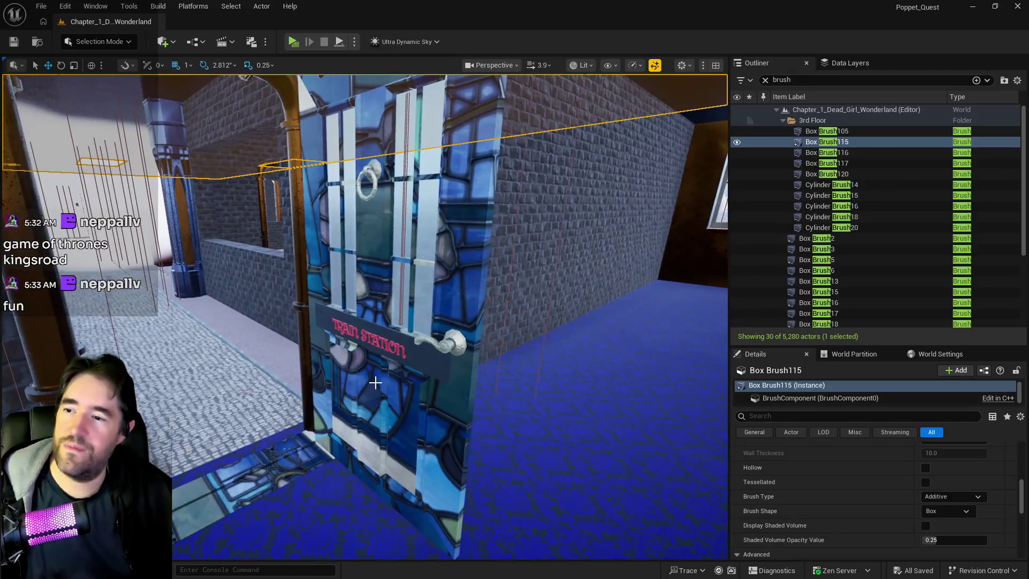
scroll(916, 487, up, 8)
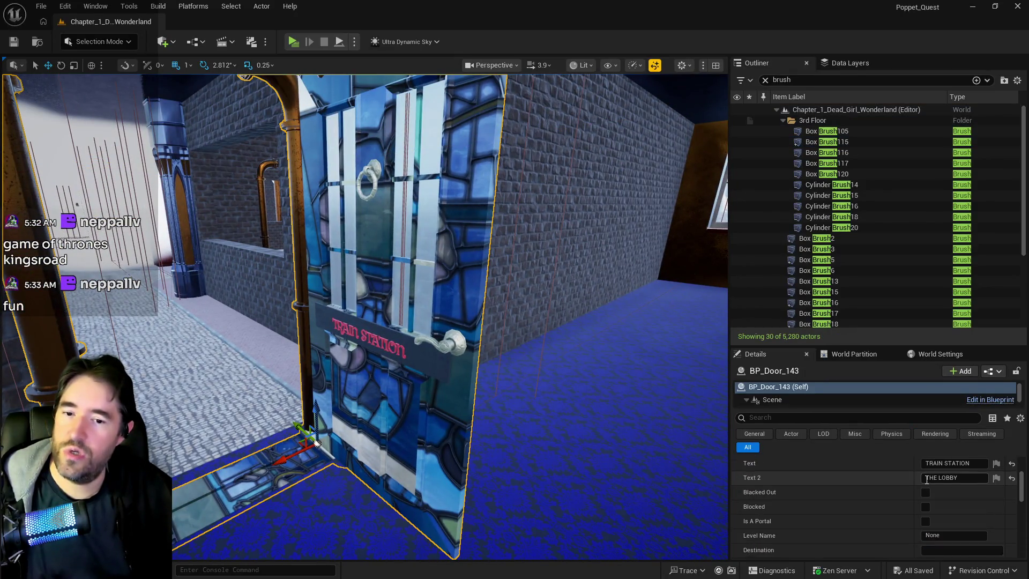
click(924, 503)
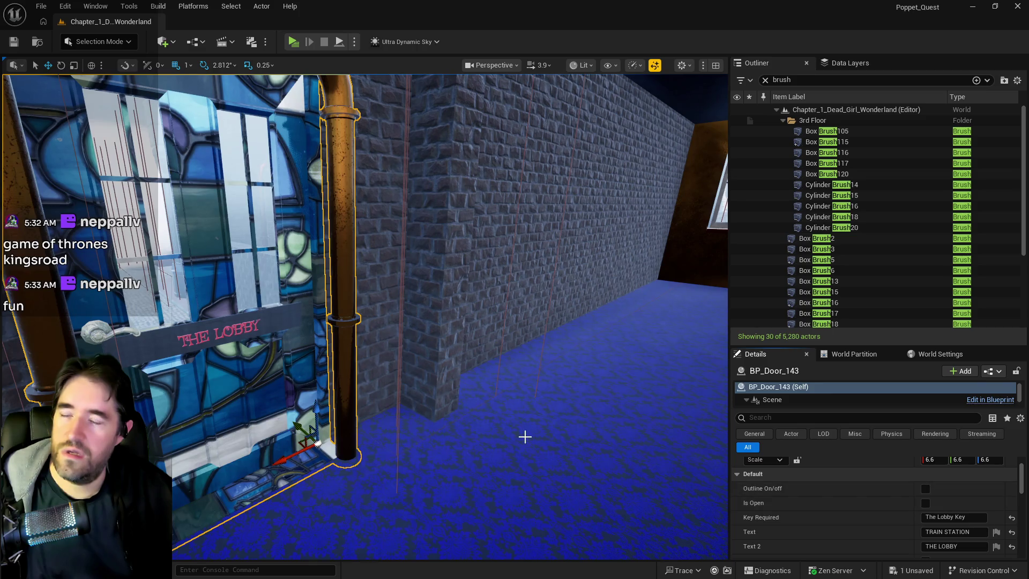
scroll(545, 455, up, 5)
key(f)
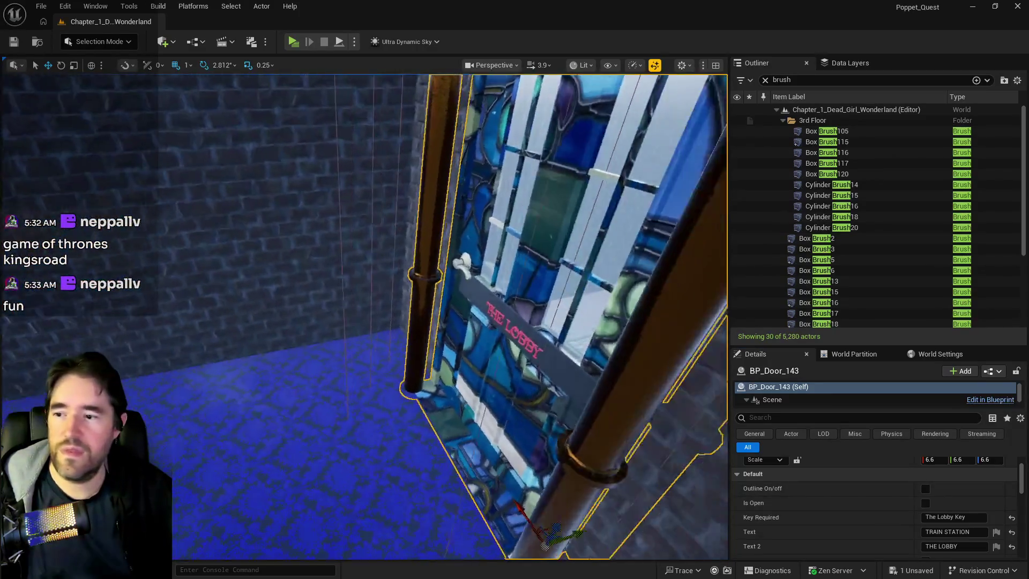
drag(544, 546, 504, 426)
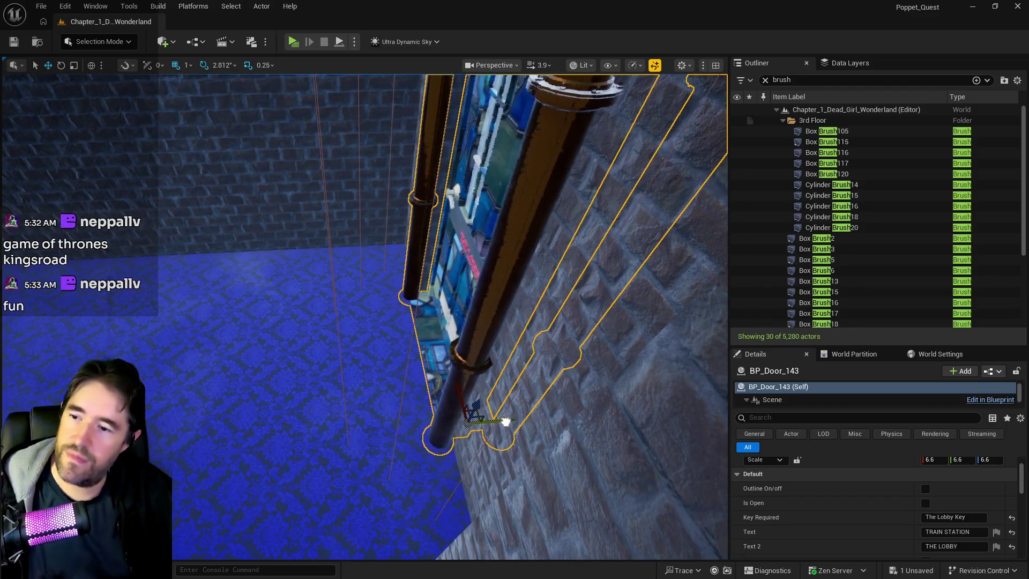
mouse_move(505, 420)
mouse_down()
mouse_move(490, 319)
mouse_move(419, 484)
mouse_up()
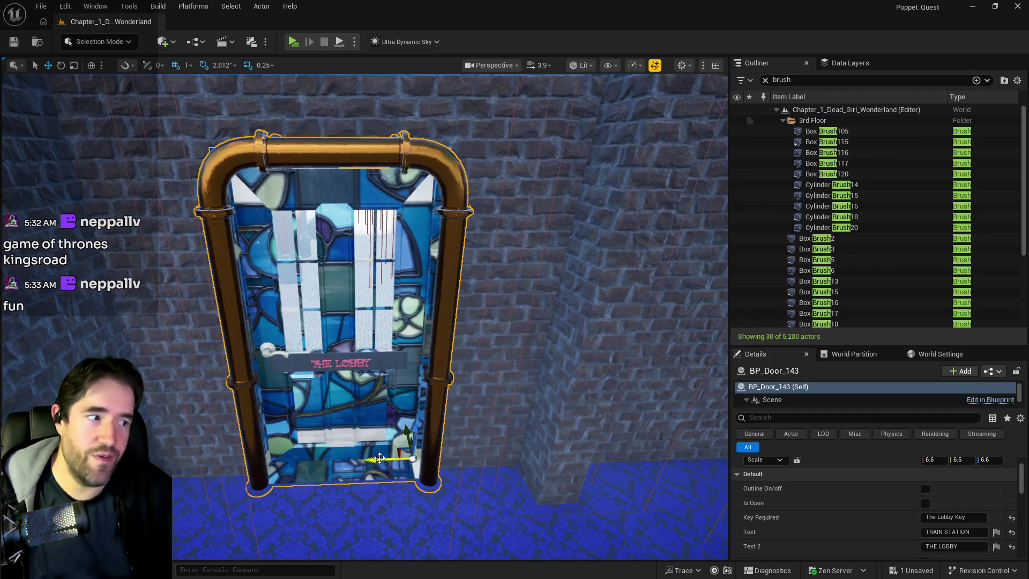
mouse_move(379, 462)
mouse_down()
mouse_move(455, 428)
mouse_move(440, 375)
mouse_move(402, 370)
mouse_move(424, 370)
mouse_move(407, 369)
mouse_move(429, 356)
mouse_up()
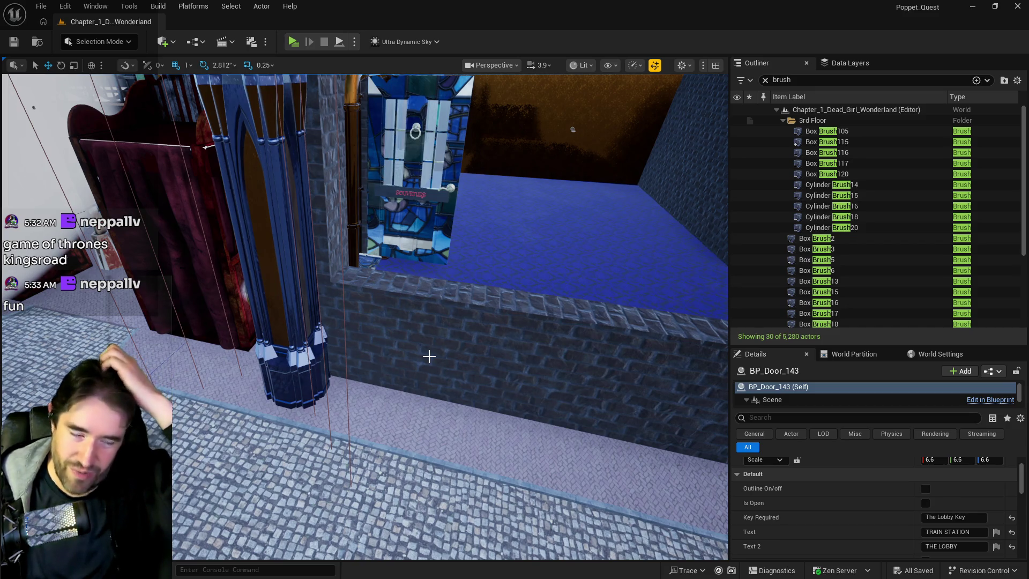
Scale SM_Security_Lobby_Wall2 to 0.75 on Y to narrow its opening
click(466, 355)
mouse_move(466, 355)
mouse_down()
mouse_move(447, 332)
mouse_move(499, 349)
mouse_up()
key(e)
key(r)
drag(480, 215, 500, 246)
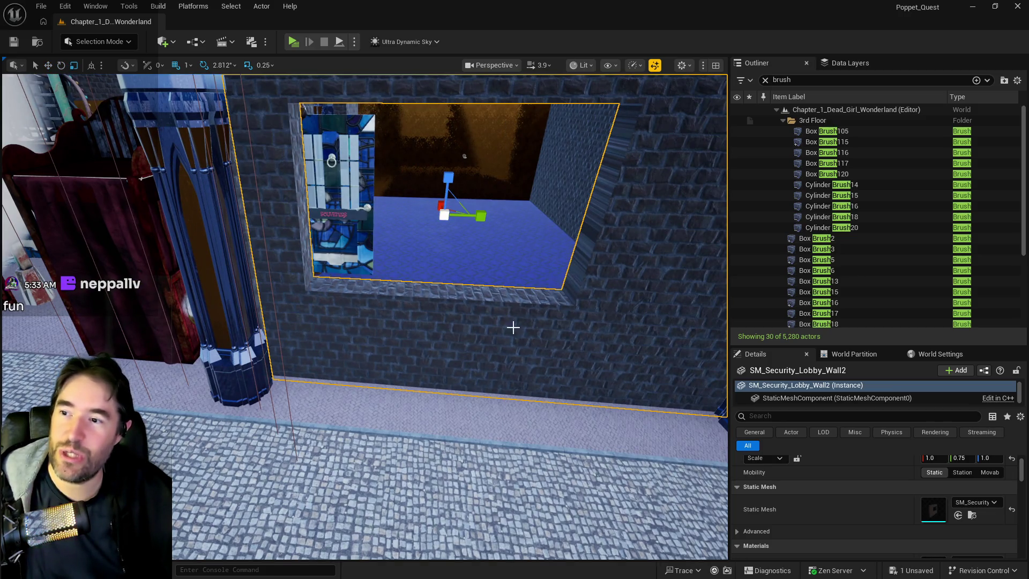
Undo the wall's earlier scale change and try a Y scale of 0.95
key(ctrl+z)
drag(351, 317, 394, 325)
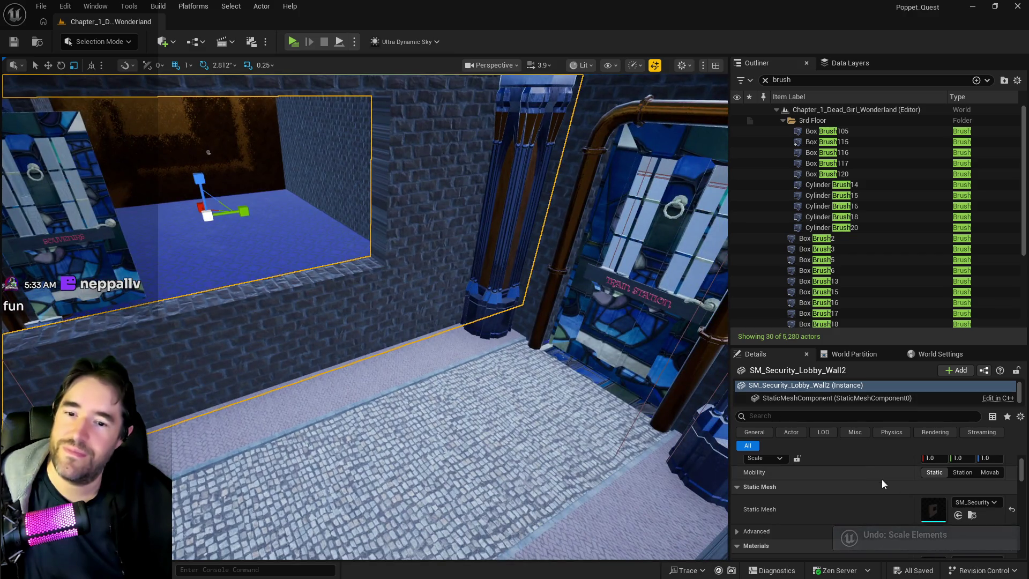
scroll(868, 498, up, 2)
click(955, 492)
text(5)
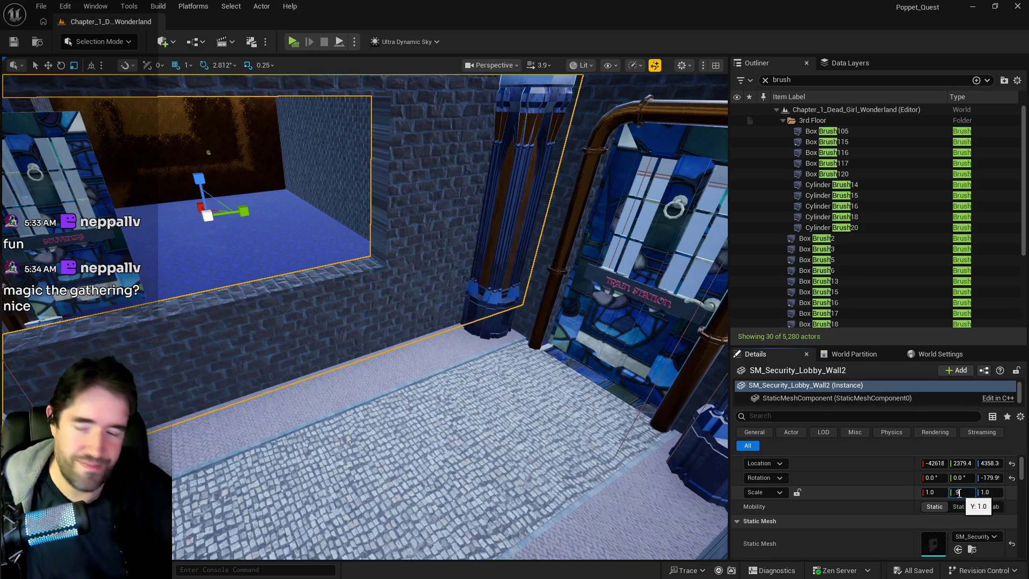
key(Return)
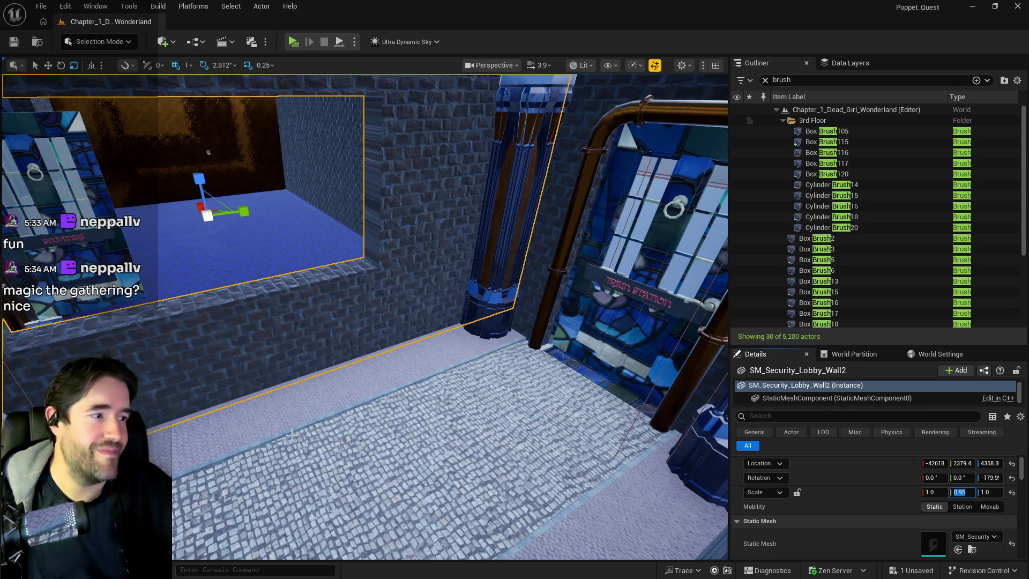
Shift the wall sideways along its Y axis in the blue-floored room
mouse_move(290, 439)
mouse_down()
mouse_move(274, 375)
mouse_move(252, 365)
mouse_move(244, 383)
mouse_move(211, 375)
mouse_move(429, 361)
mouse_up()
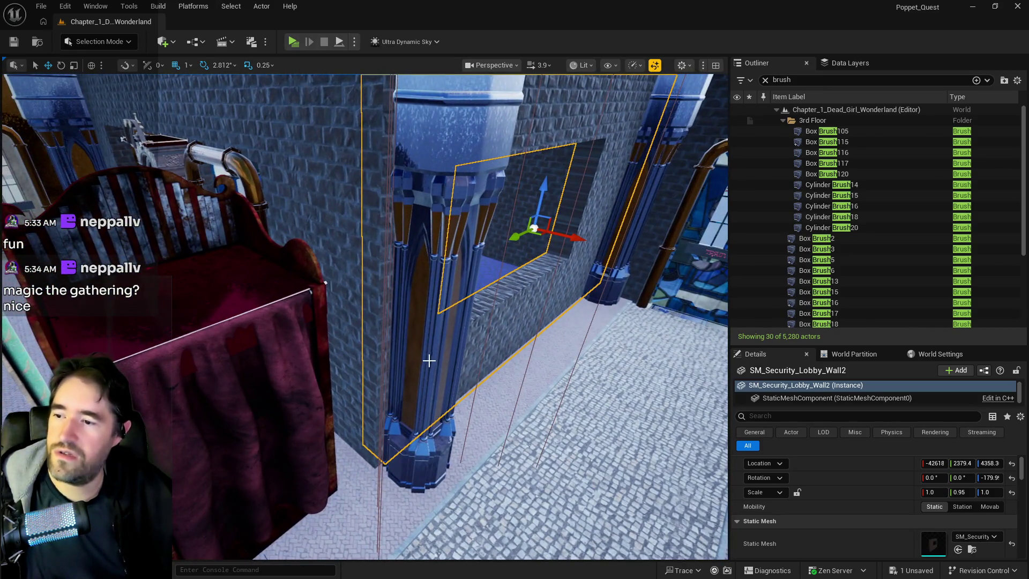
drag(513, 241, 508, 245)
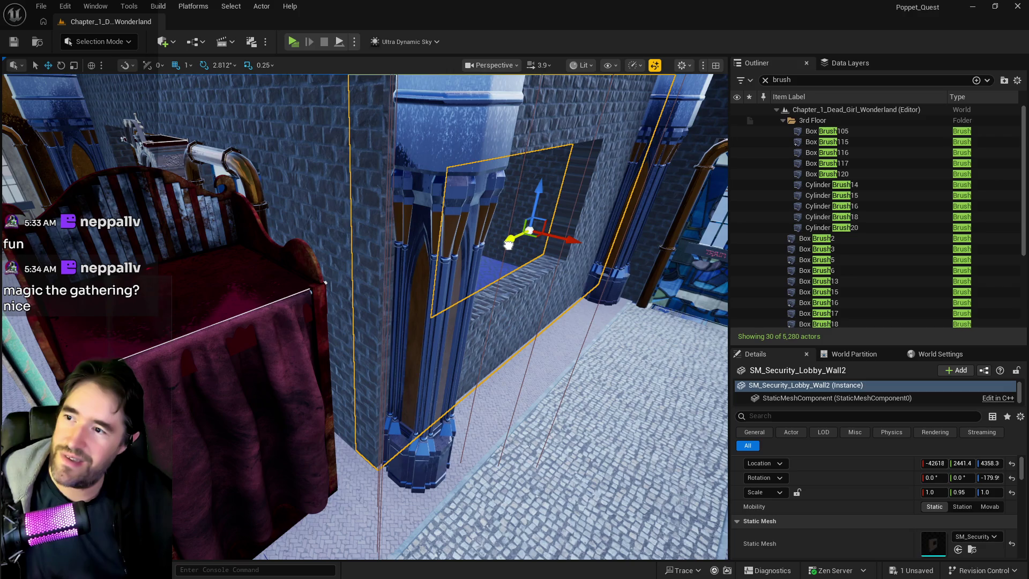
drag(483, 287, 531, 289)
scroll(365, 316, up, 3)
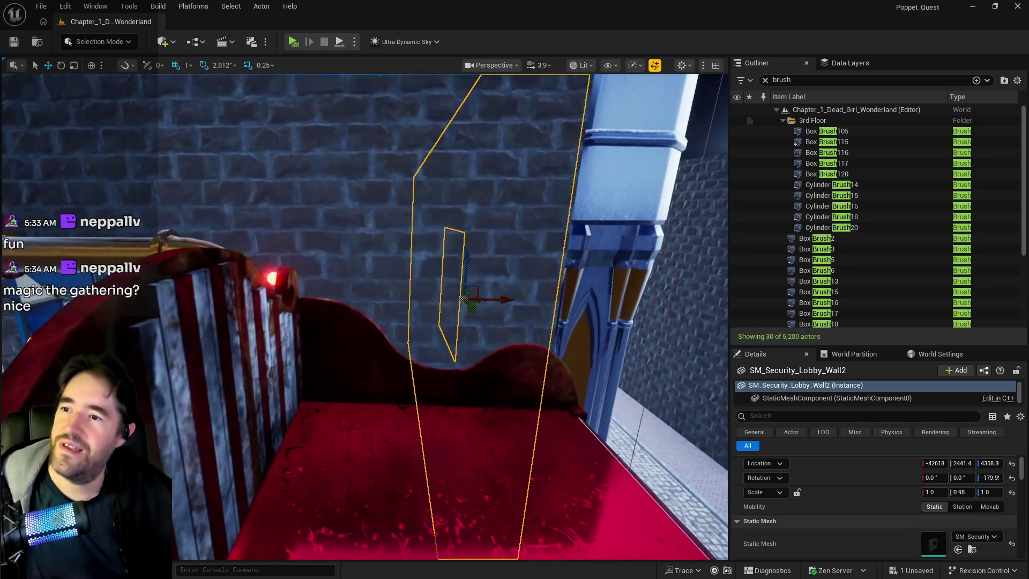
mouse_move(365, 316)
mouse_down()
mouse_move(386, 319)
mouse_move(365, 322)
mouse_move(311, 296)
mouse_up()
Reframe the wall, apply the 0.92 Y scale, and save the level
key(f)
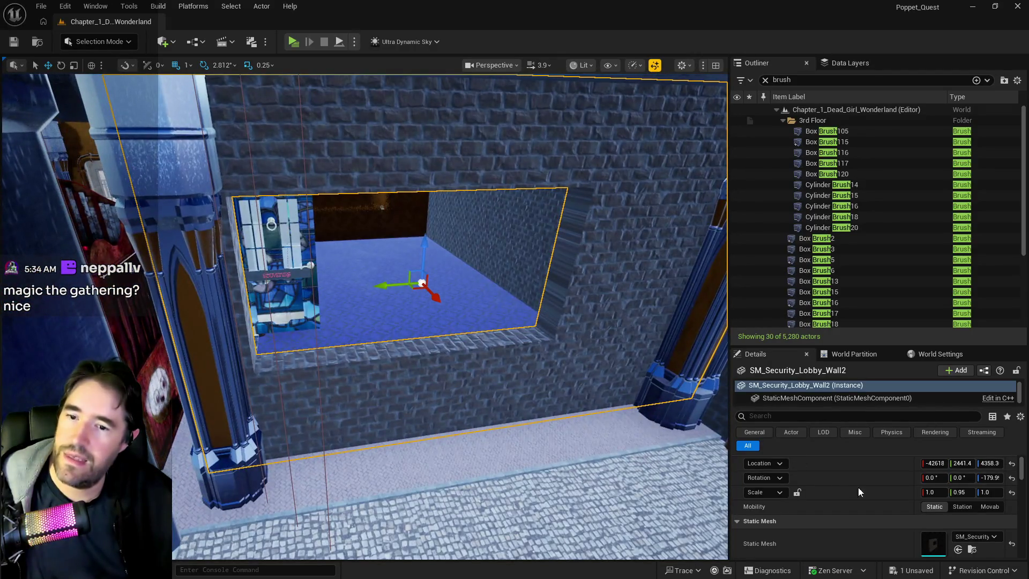
click(966, 493)
key(BackSpace)
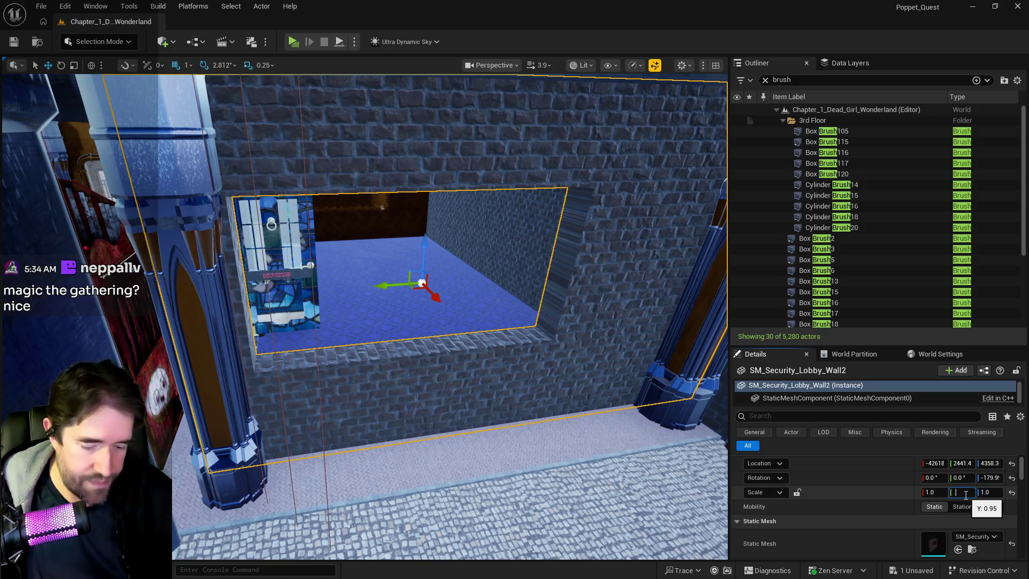
text(92)
key(Return)
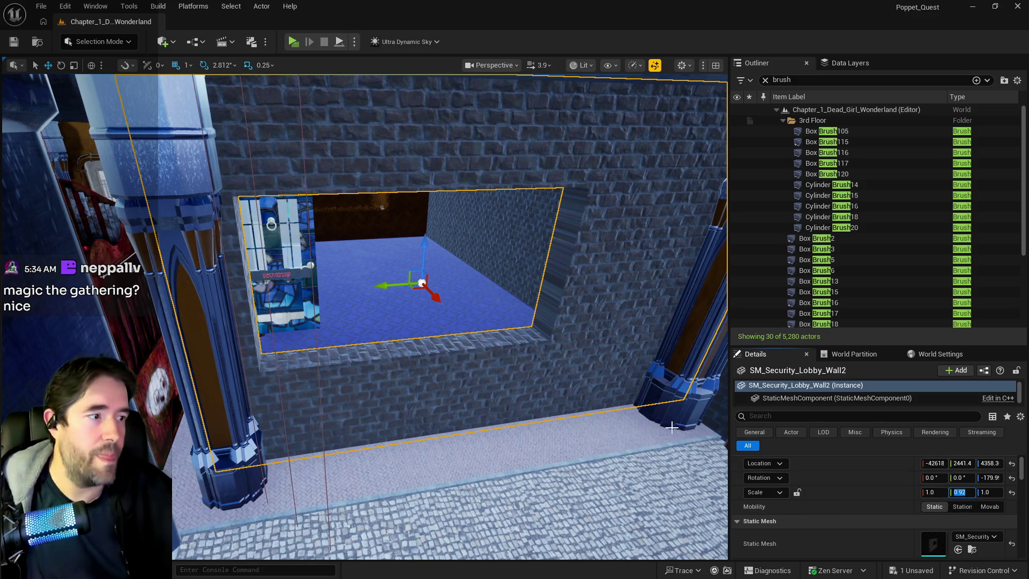
mouse_move(578, 482)
mouse_down()
mouse_move(578, 456)
mouse_move(520, 445)
mouse_move(439, 375)
mouse_move(378, 259)
mouse_move(227, 220)
mouse_move(552, 209)
mouse_move(546, 199)
mouse_up()
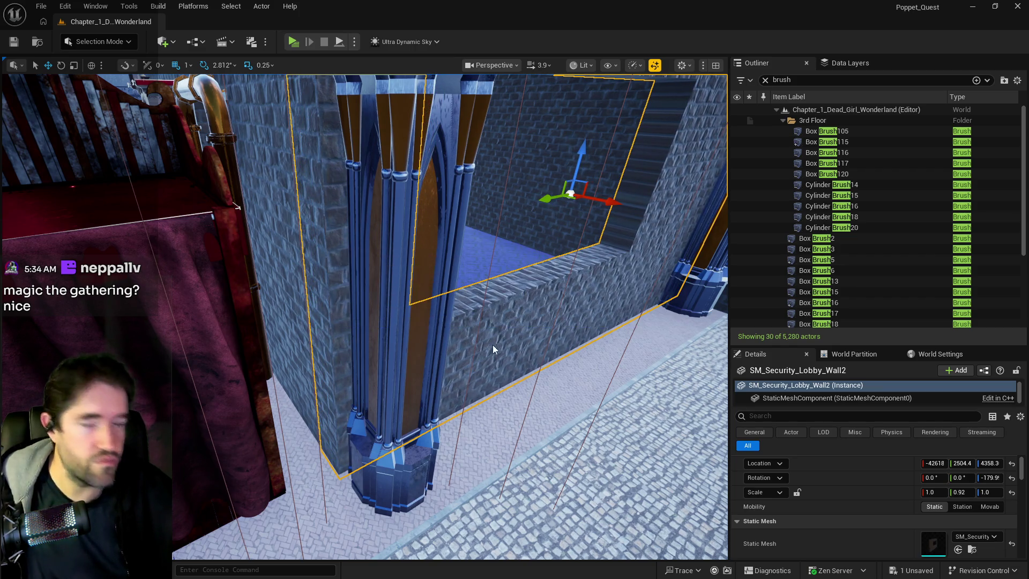
key(ctrl+s)
mouse_move(417, 445)
mouse_down()
mouse_move(417, 381)
mouse_move(400, 429)
mouse_move(417, 445)
mouse_up()
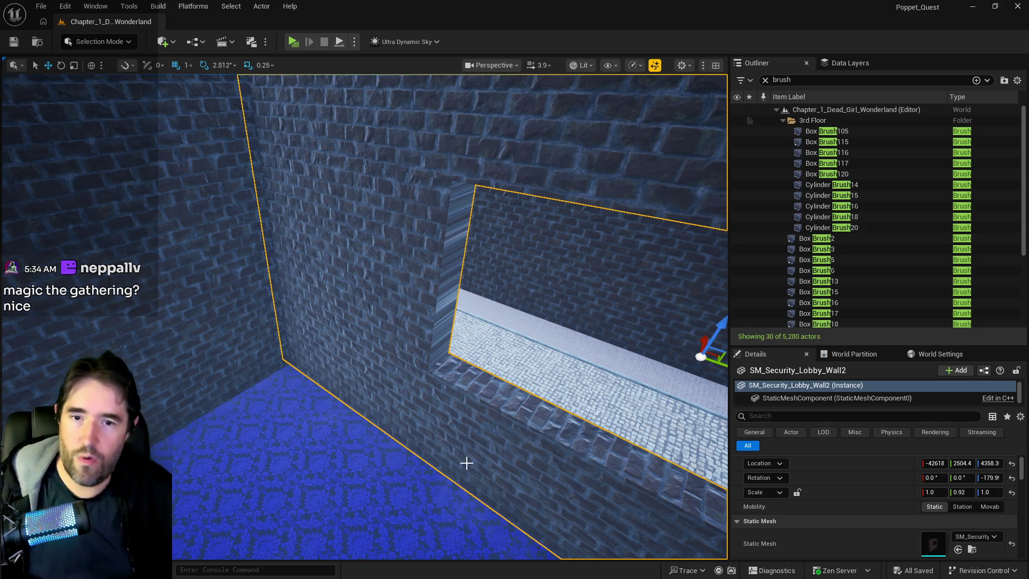
mouse_move(400, 361)
mouse_down()
mouse_move(375, 332)
mouse_move(327, 308)
mouse_up()
click(369, 373)
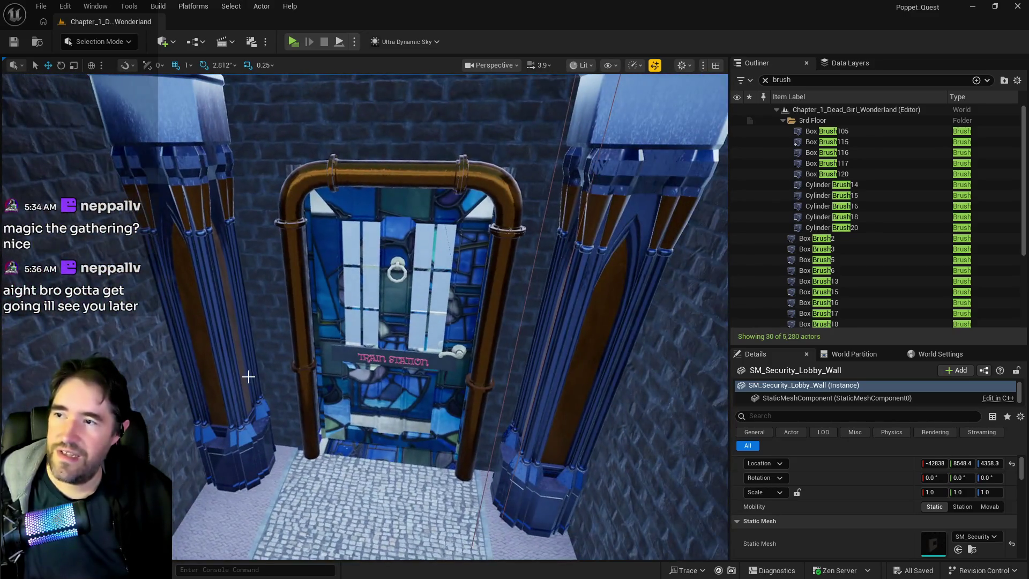
mouse_move(151, 401)
mouse_down()
mouse_move(204, 406)
mouse_move(217, 391)
mouse_move(152, 395)
mouse_move(254, 380)
mouse_up()
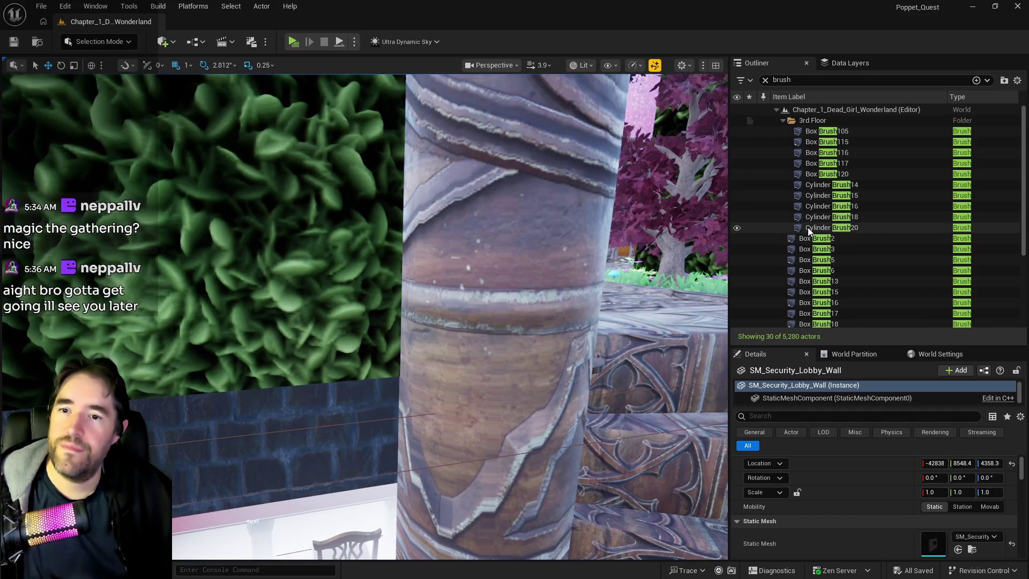
Focus on Cylinder Brush20, then Cylinder Brush2, and select BP_Control_Console13
double_click(808, 227)
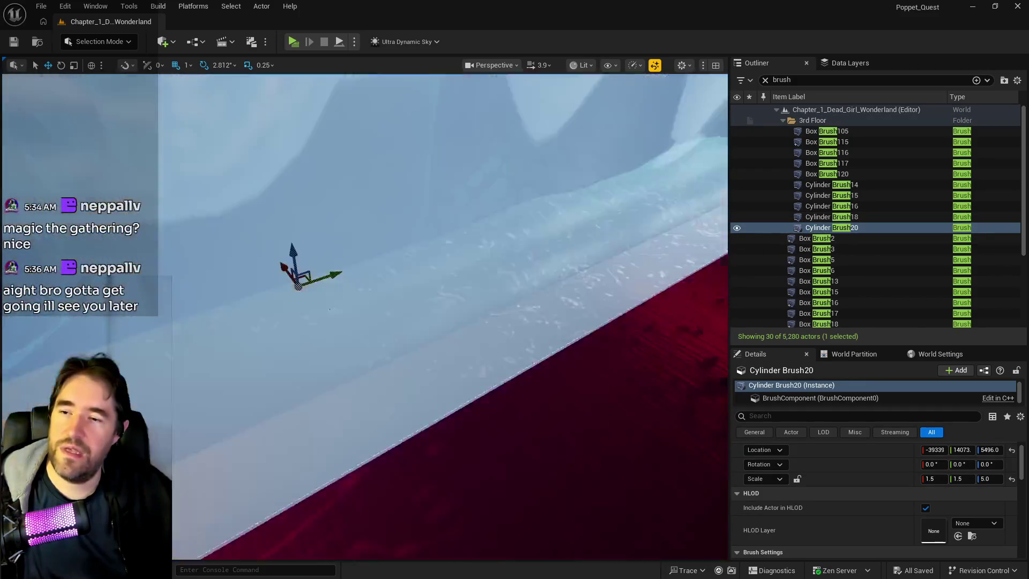
scroll(836, 321, down, 5)
scroll(830, 311, down, 3)
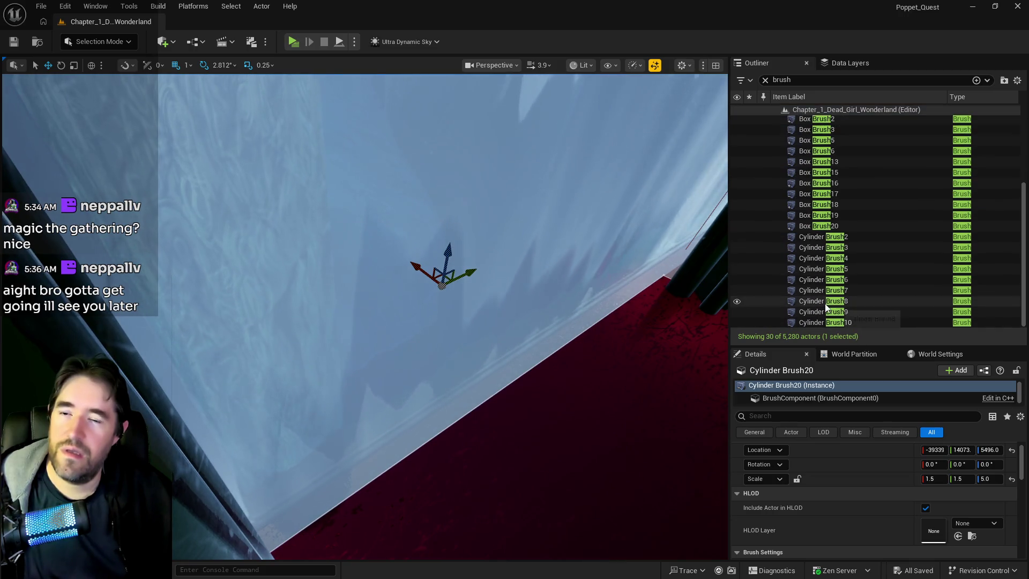
double_click(818, 236)
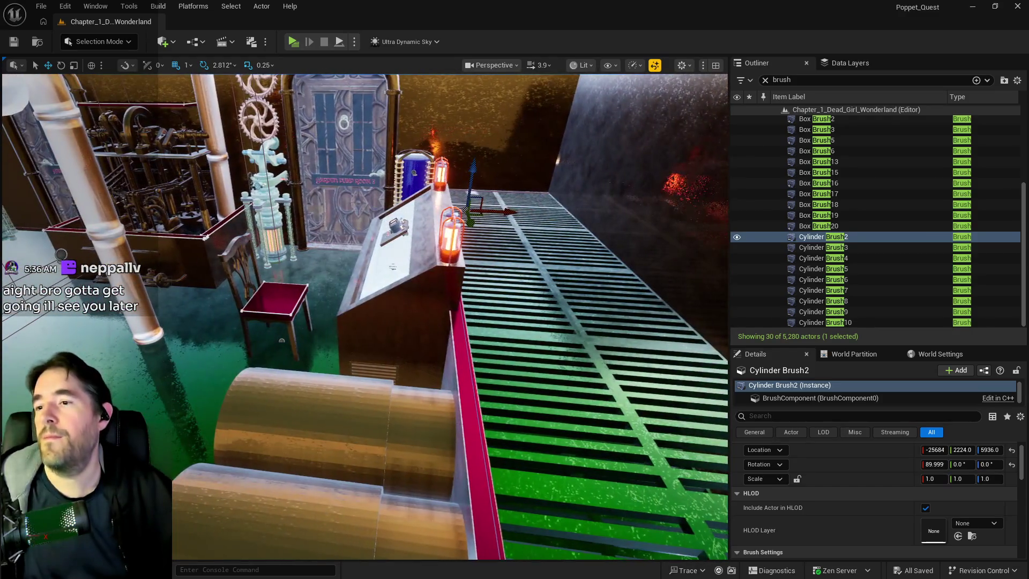
click(445, 281)
Nudge BP_Control_Console13 slightly along X, then select the collectible key
drag(442, 296, 435, 296)
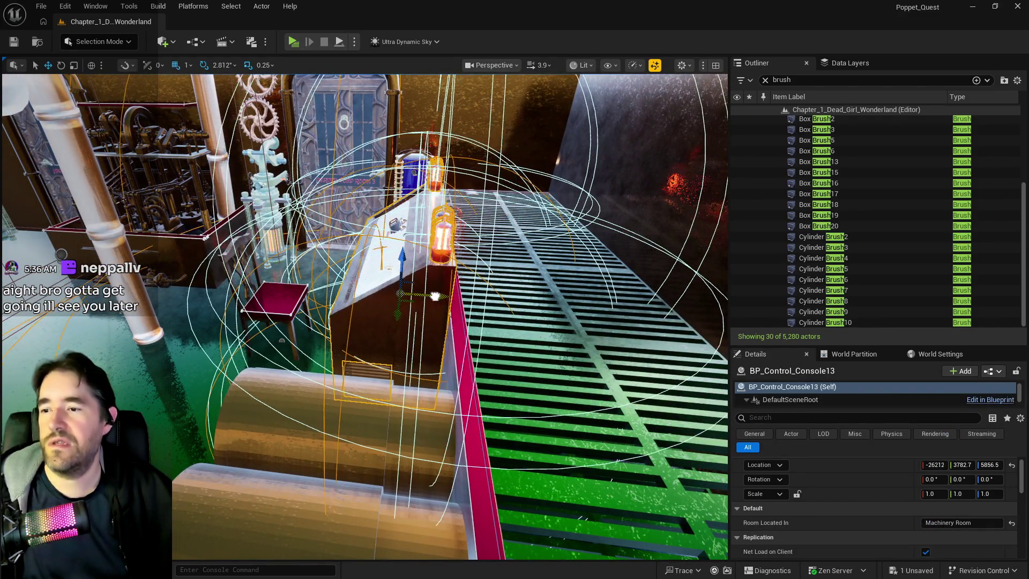
key(f)
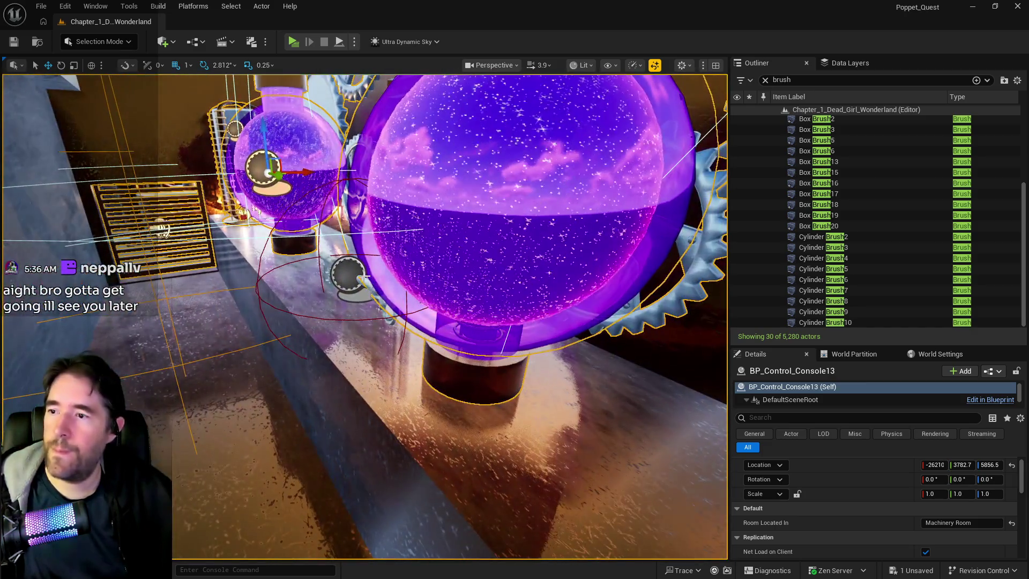
click(354, 279)
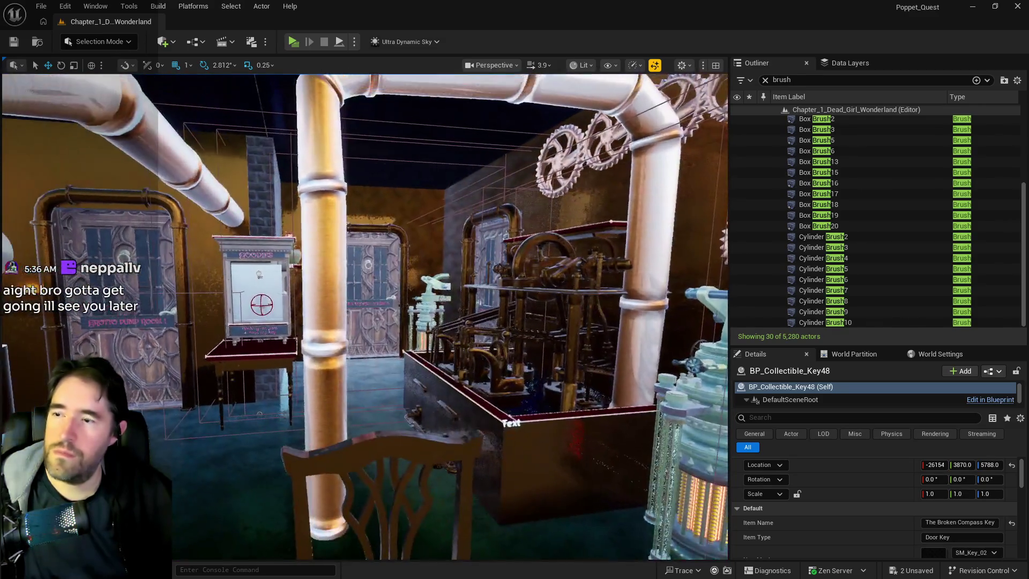
Fly forward past the conveyor and cabinet rooms to the gear machinery room
key(w)
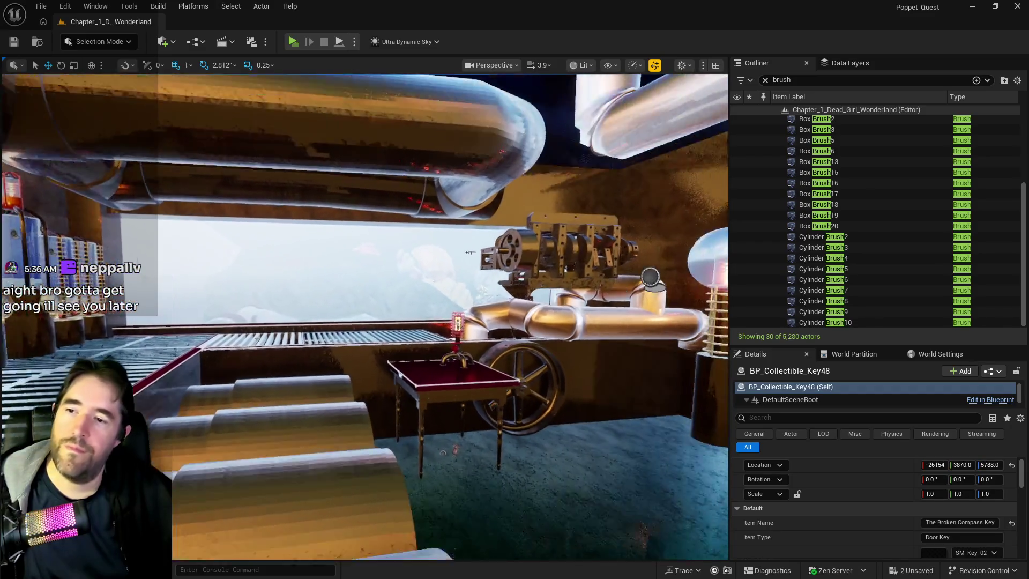
key(w)
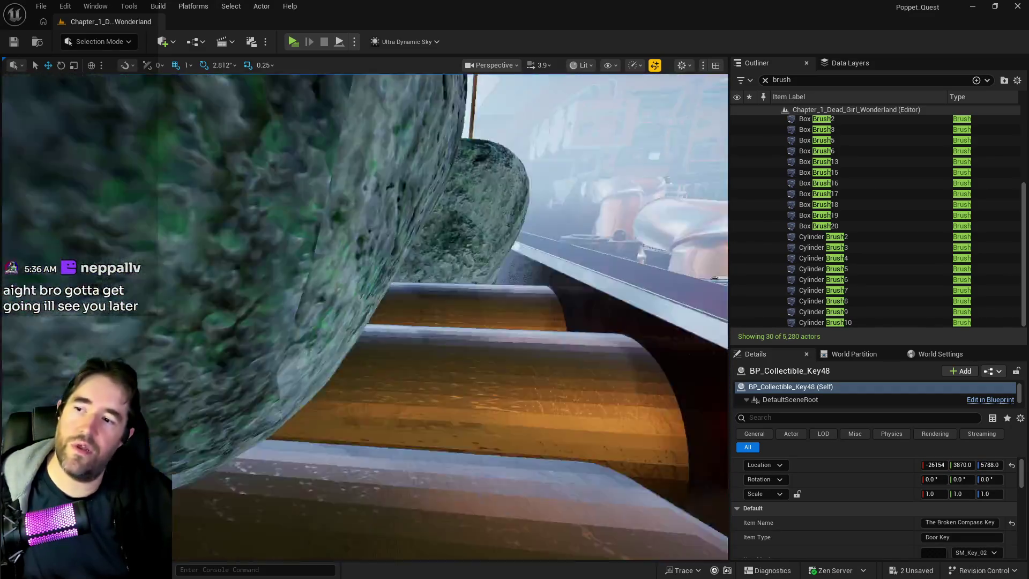
key(w)
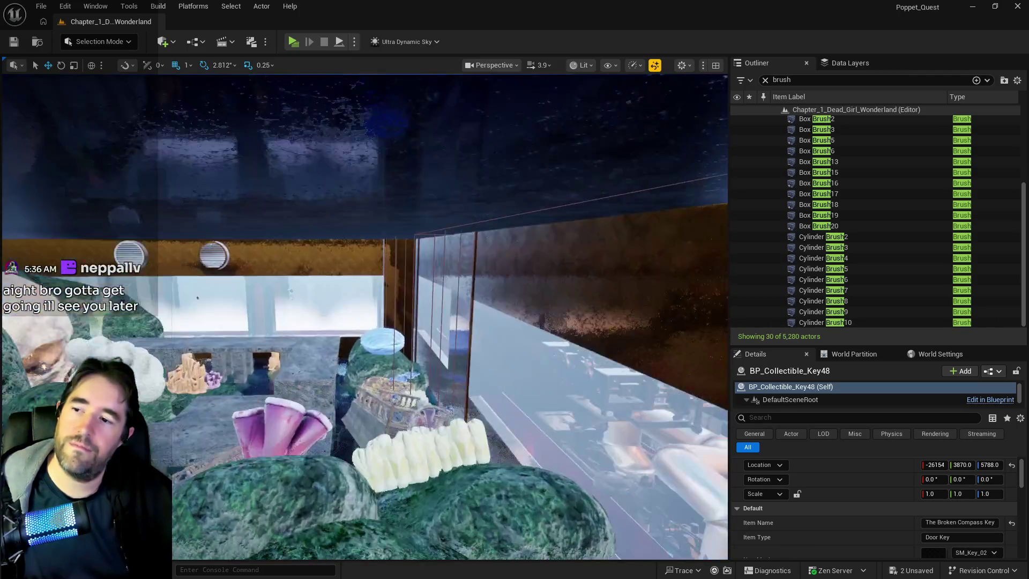
key(w)
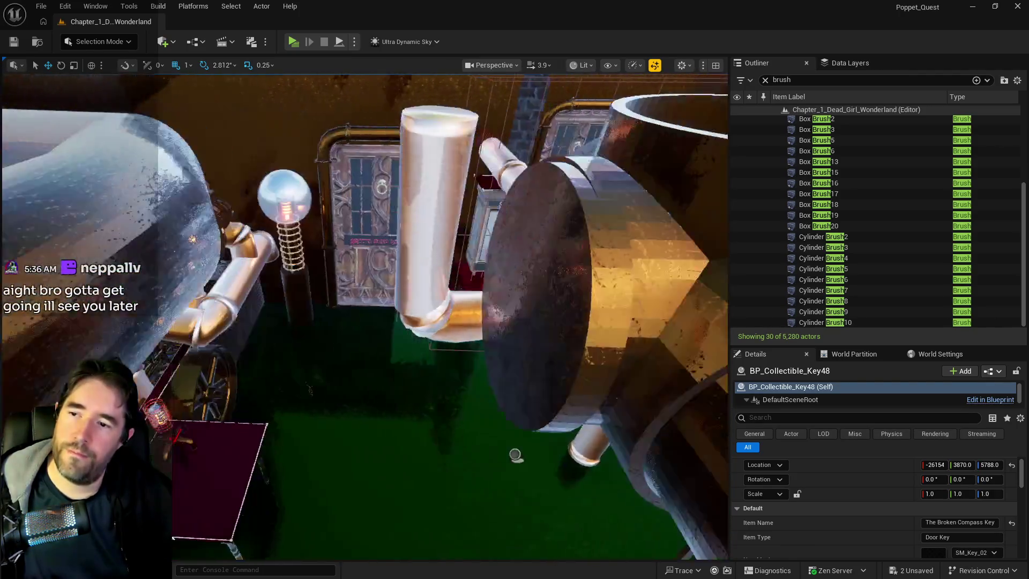
key(w)
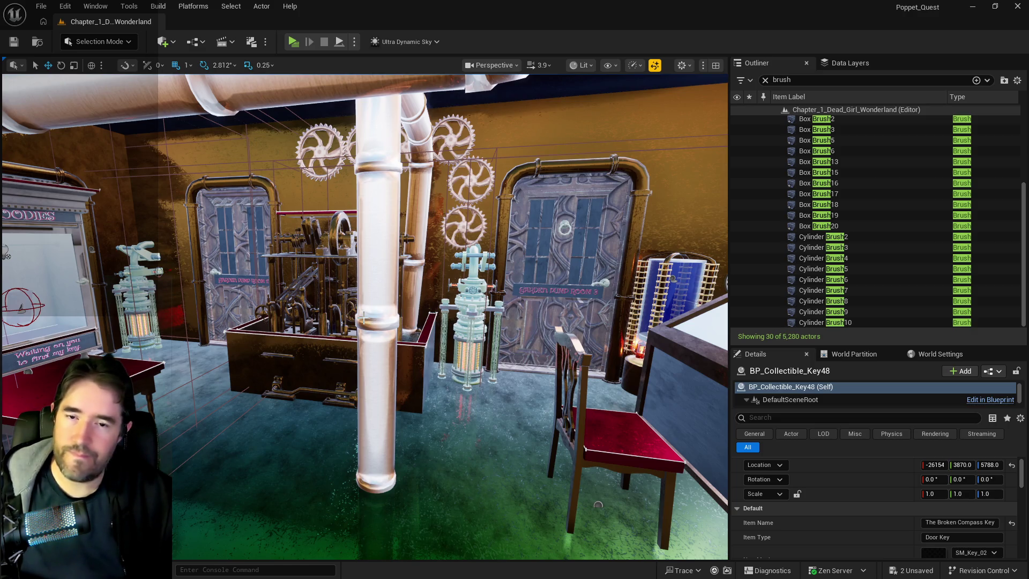
key(f)
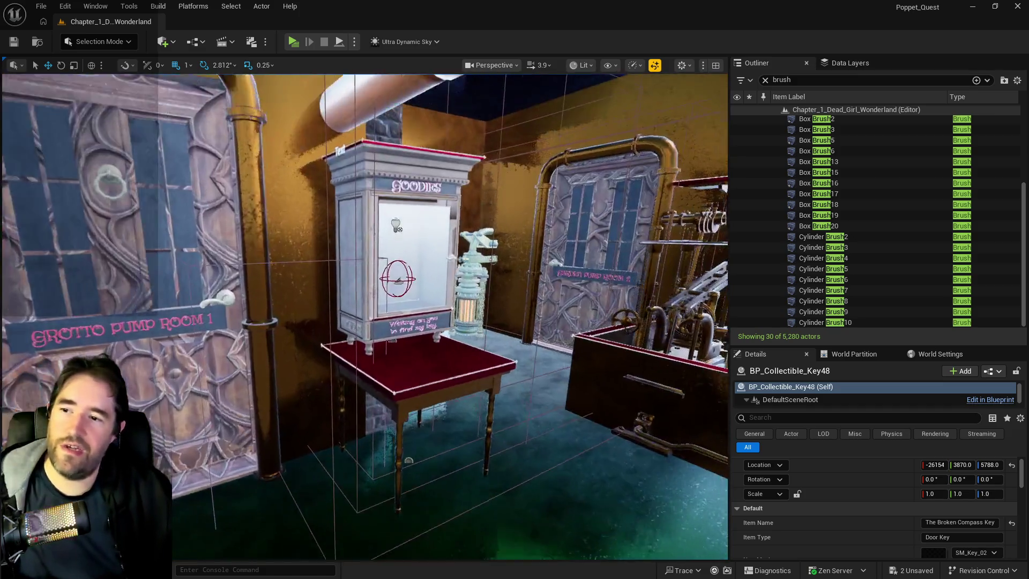
mouse_move(364, 317)
mouse_down()
mouse_move(321, 316)
mouse_move(386, 311)
mouse_move(375, 322)
mouse_up()
key(f)
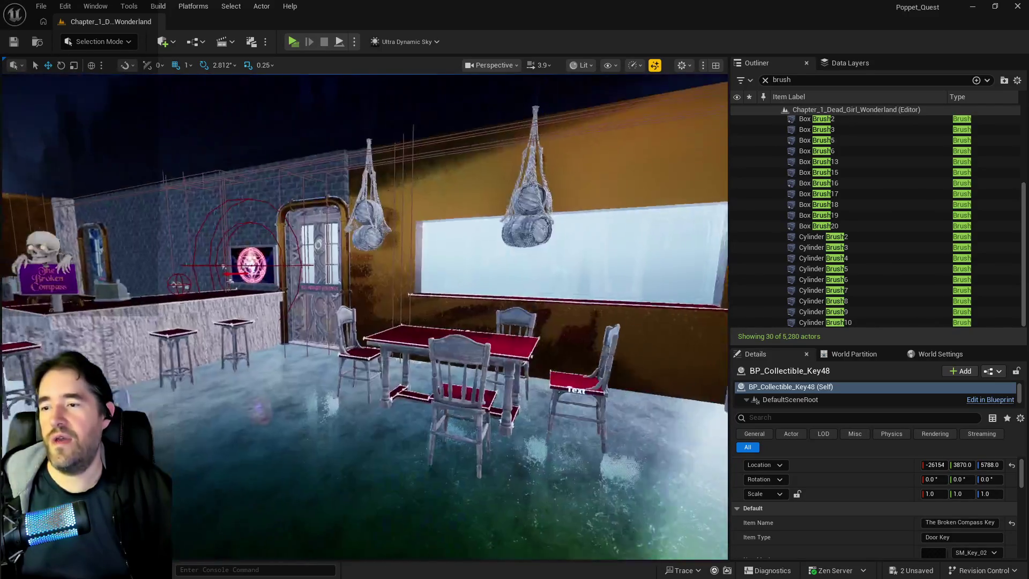
key(f)
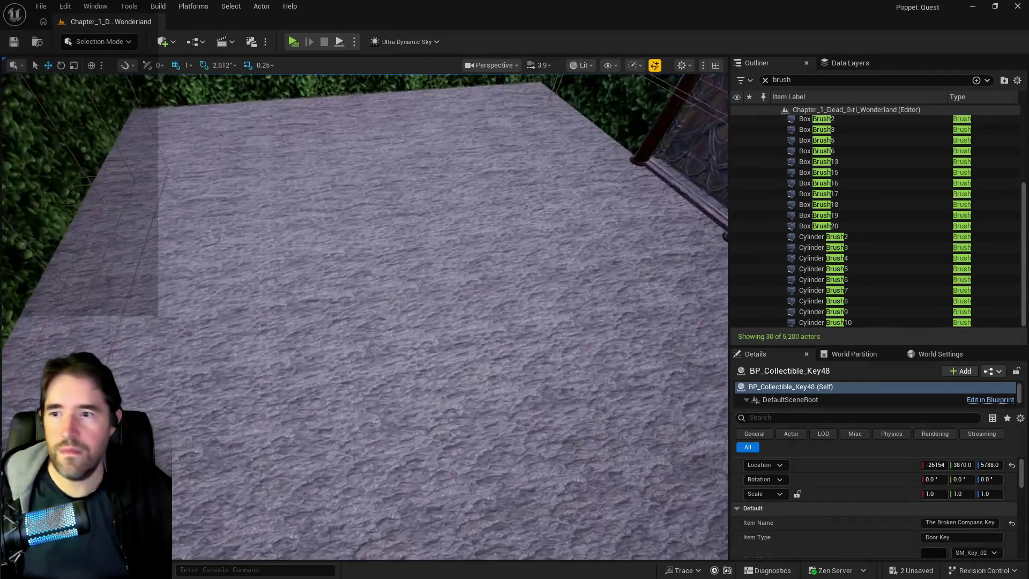
scroll(234, 241, down, 5)
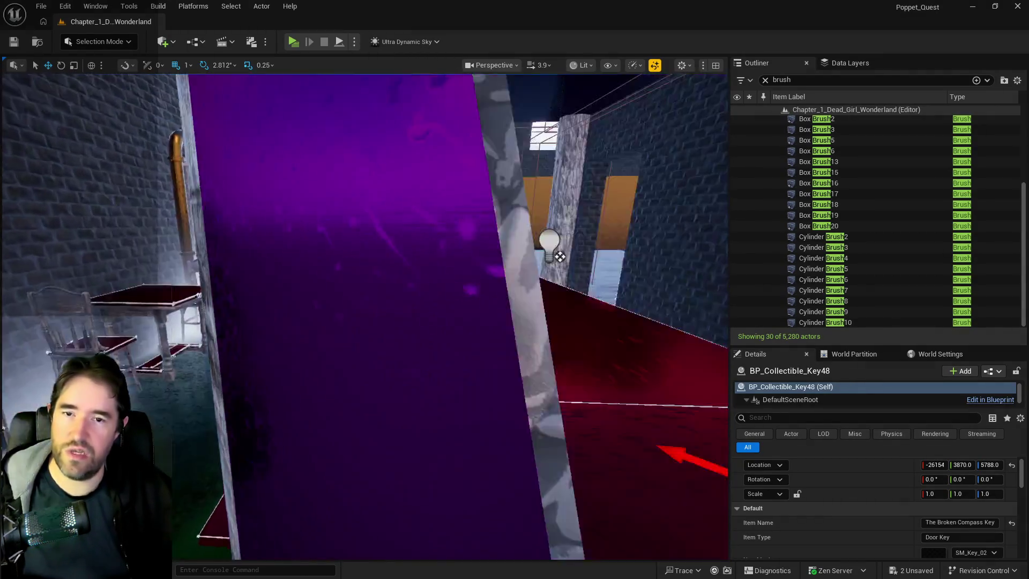
scroll(559, 257, up, 5)
scroll(364, 316, down, 3)
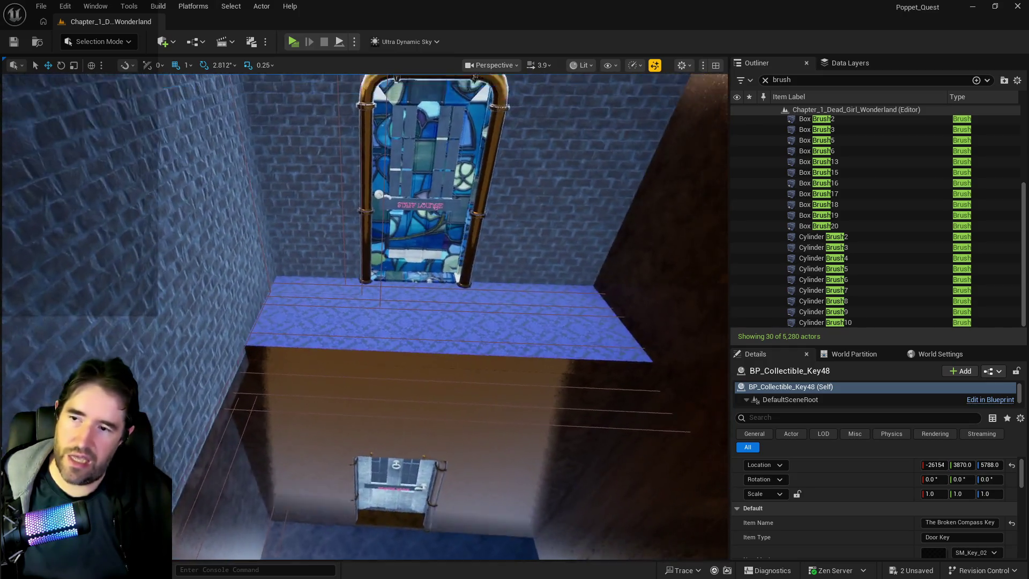
key(s)
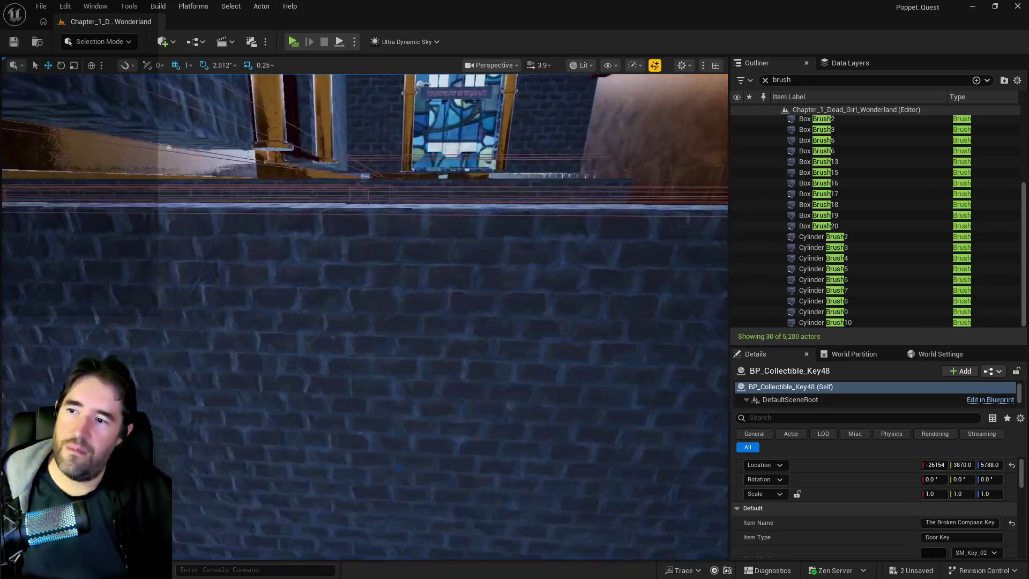
key(w)
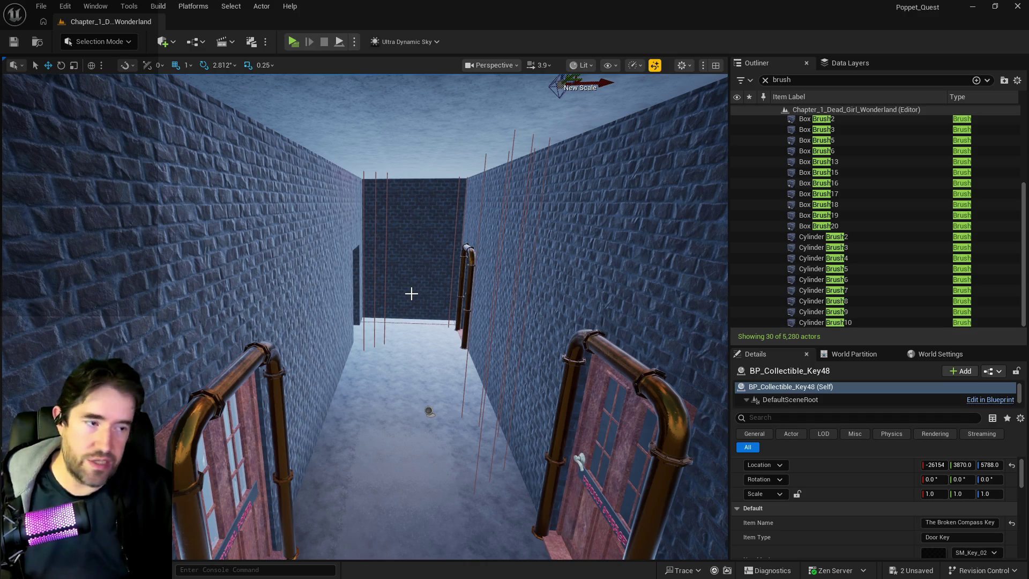
key(f)
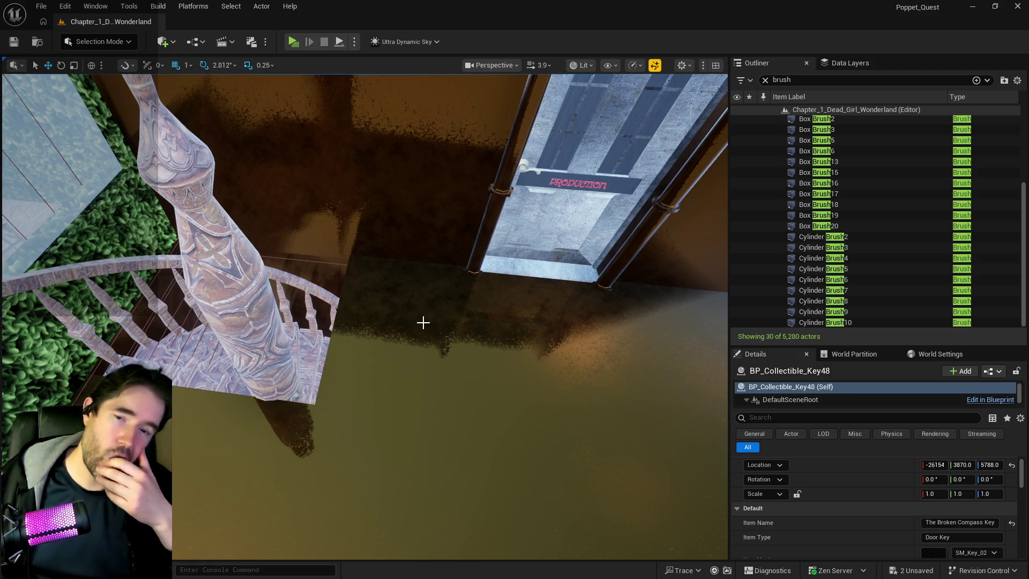
key(f)
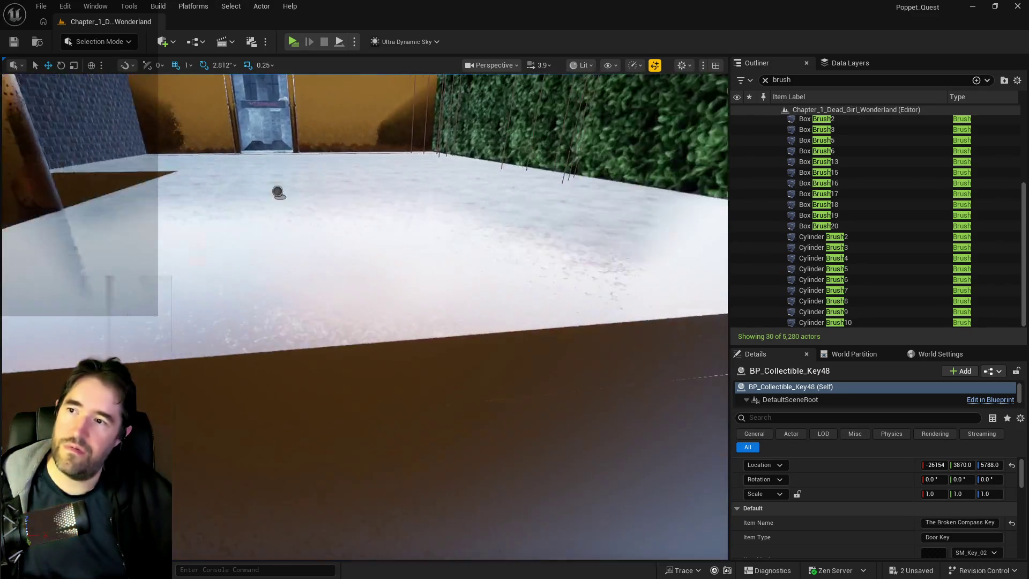
key(f)
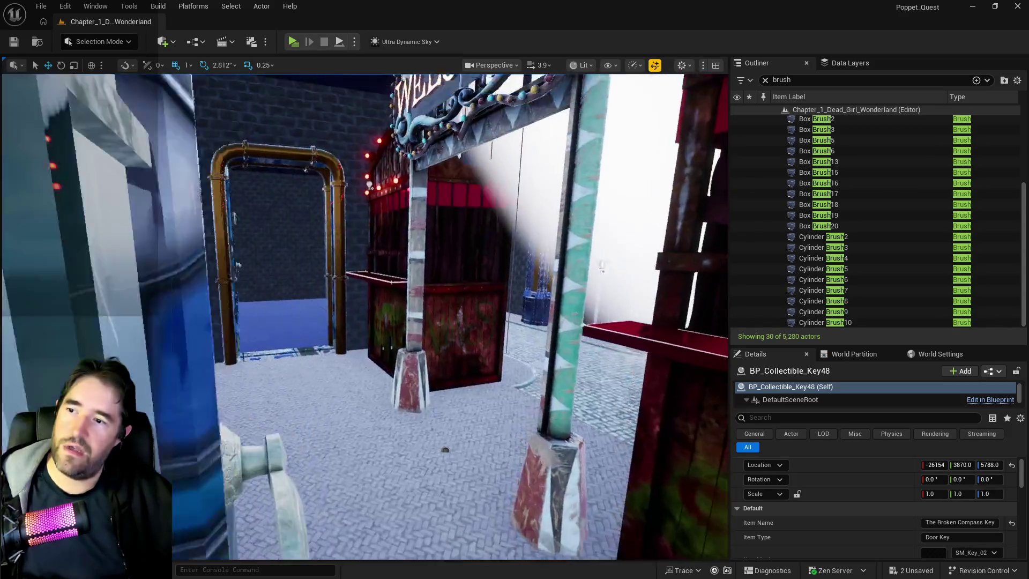
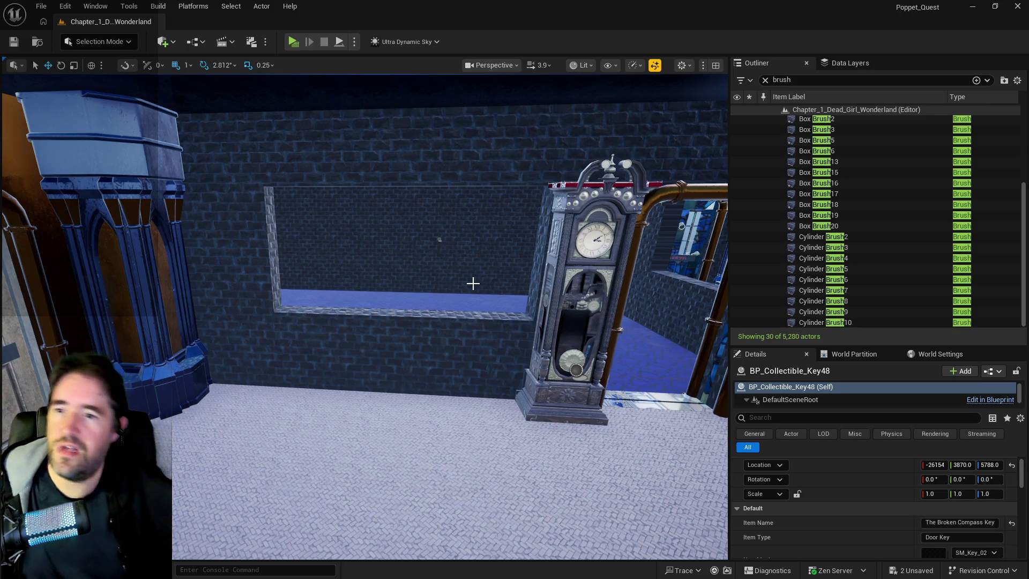
Show the level's Data Layers list and unload DL_C2_Lower_Decks
mouse_move(472, 284)
mouse_down()
mouse_move(388, 283)
mouse_move(520, 304)
mouse_up()
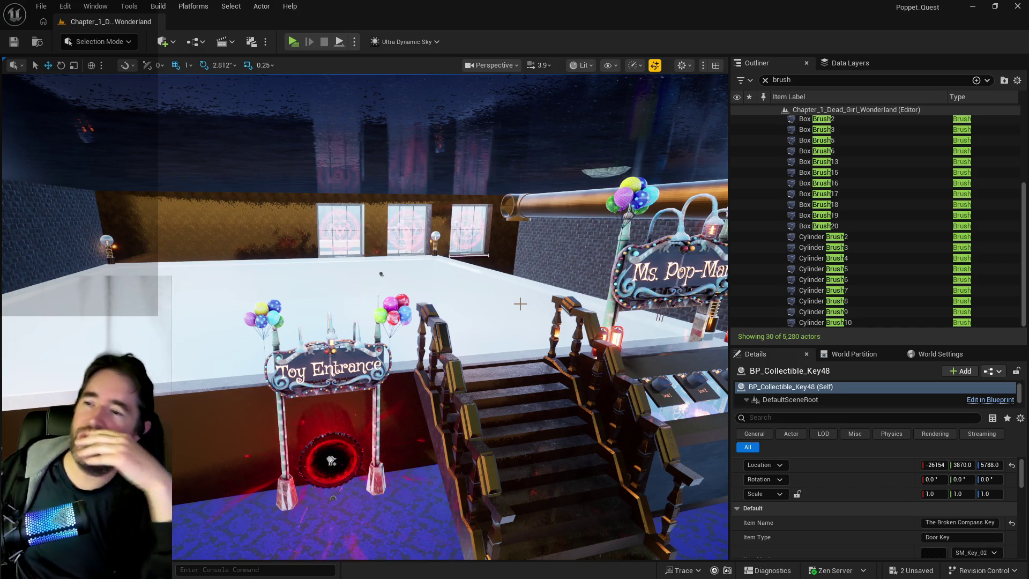
mouse_move(519, 304)
mouse_down()
mouse_move(520, 236)
mouse_move(519, 278)
mouse_move(552, 268)
mouse_move(625, 277)
mouse_move(498, 276)
mouse_up()
mouse_move(458, 337)
mouse_down()
mouse_move(407, 268)
mouse_move(298, 167)
mouse_up()
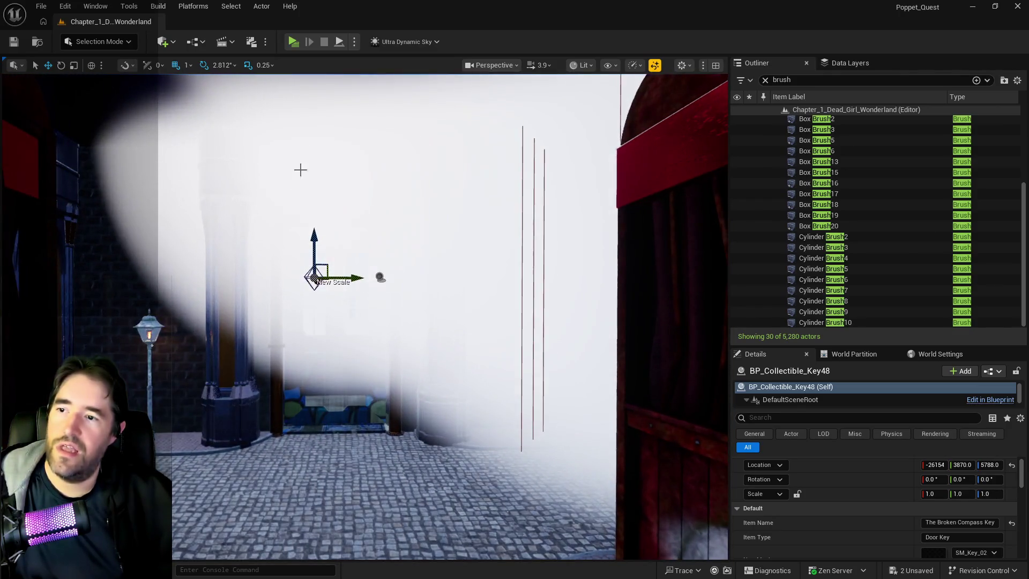
click(848, 64)
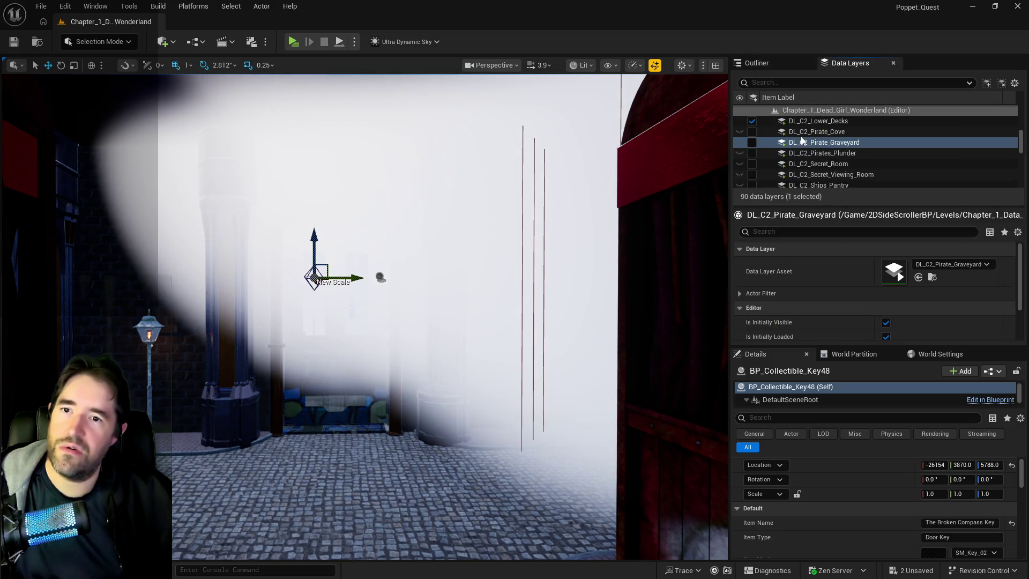
click(752, 121)
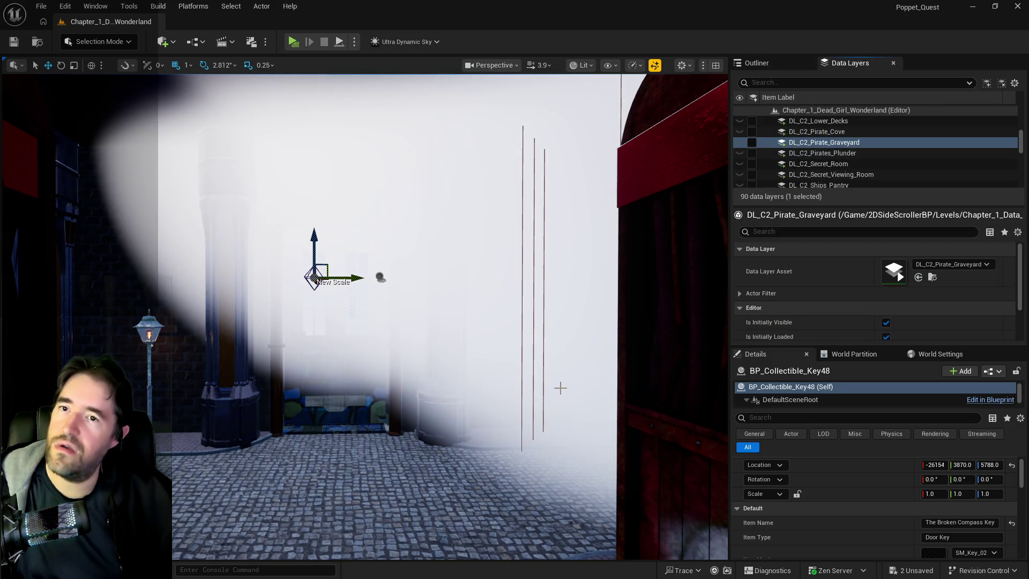
Toggle loading of the DL_C2_The_Sunken_Depths data layer
mouse_move(528, 236)
mouse_down()
mouse_move(522, 150)
mouse_move(523, 300)
mouse_up()
scroll(795, 178, down, 5)
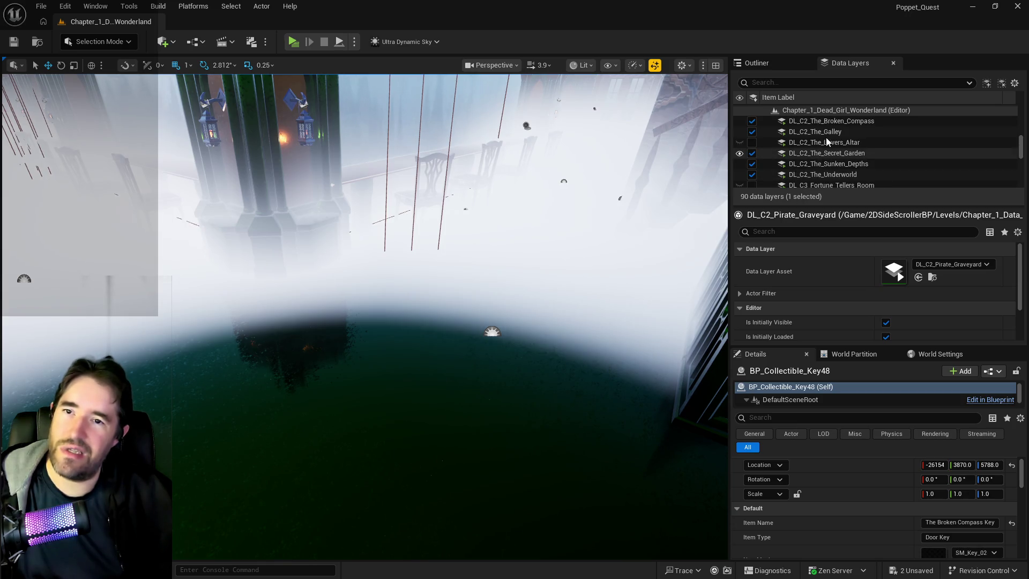
click(821, 167)
scroll(814, 169, down, 2)
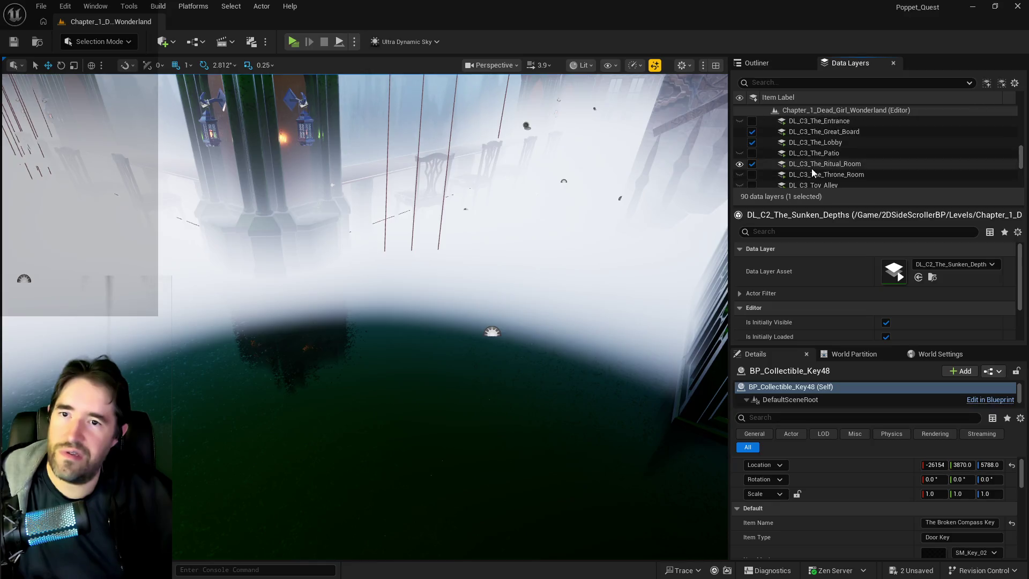
scroll(811, 170, up, 3)
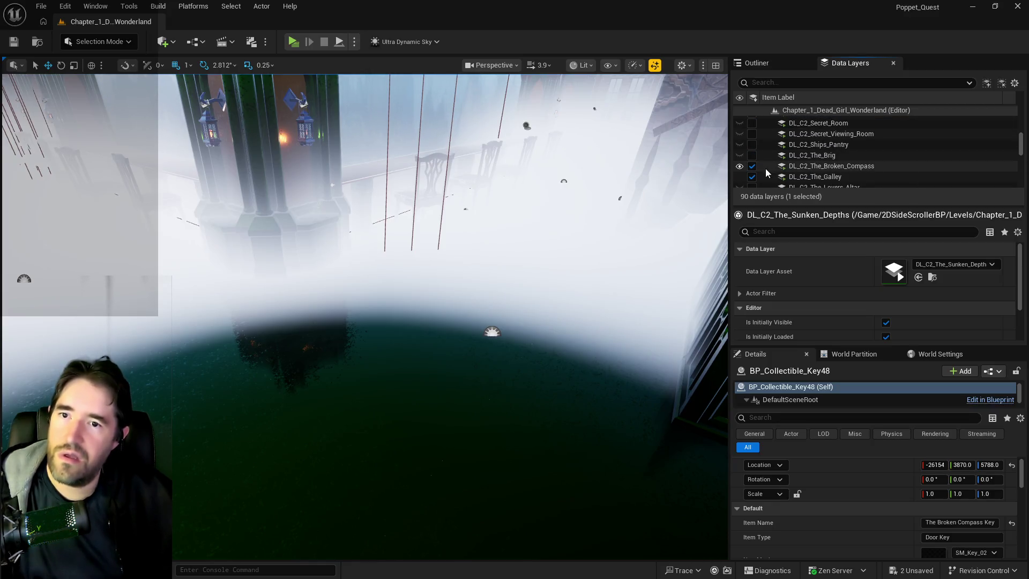
scroll(799, 166, up, 4)
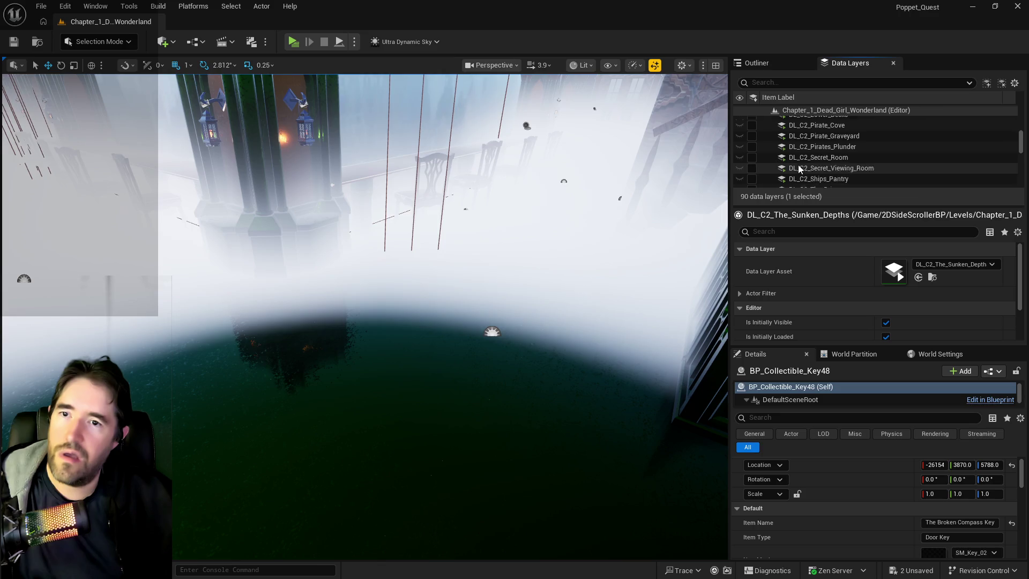
scroll(798, 165, down, 5)
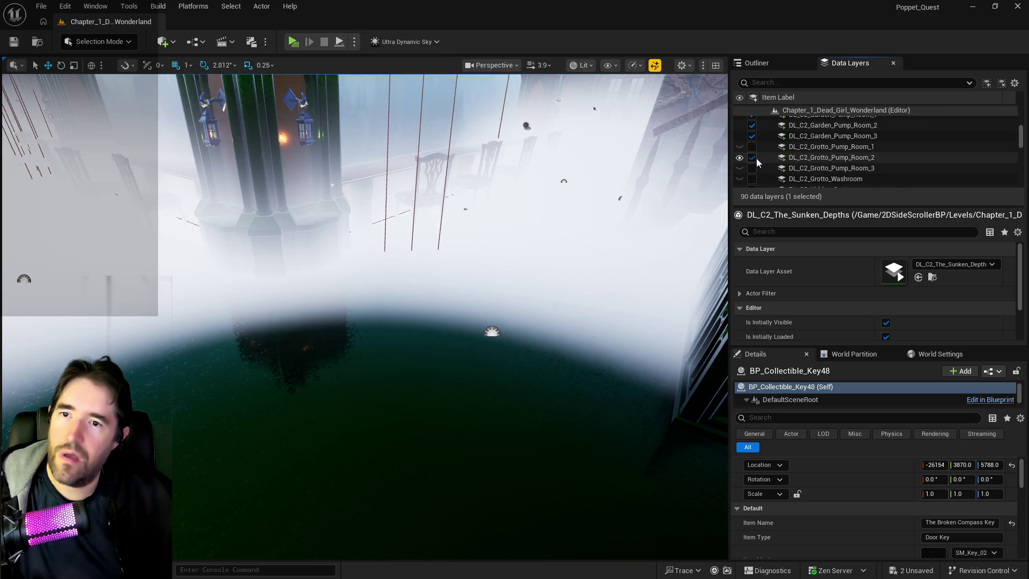
click(755, 158)
Unload the DL_C2_Depths_Control_Room data layer
scroll(800, 164, up, 5)
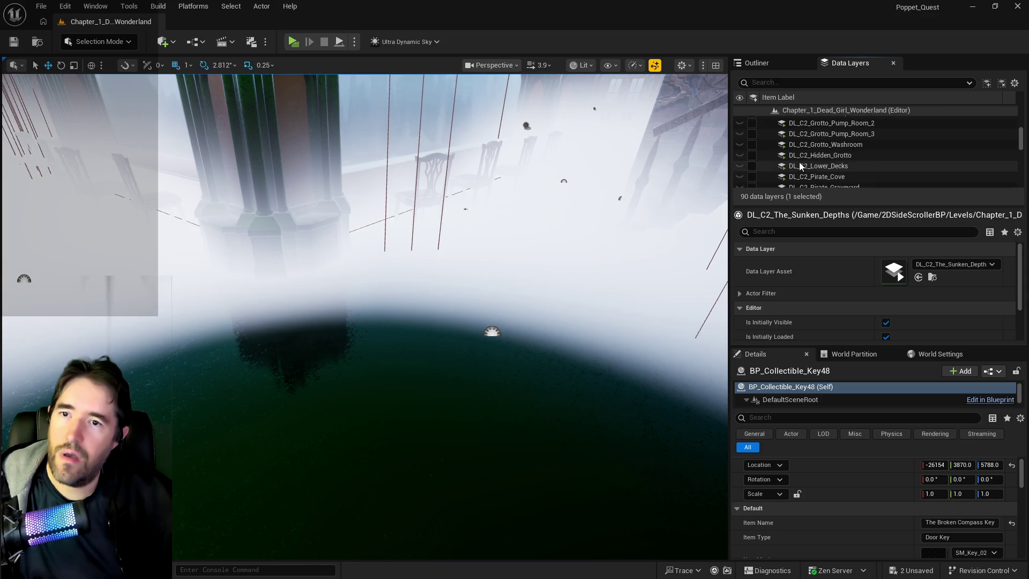
scroll(801, 164, up, 1)
click(807, 167)
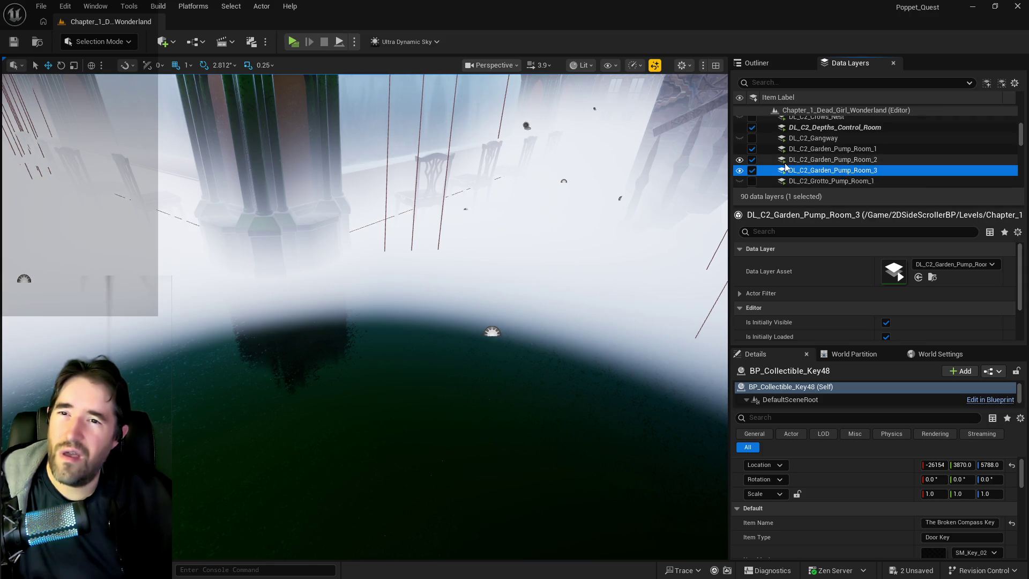
scroll(784, 163, up, 3)
click(789, 163)
click(751, 161)
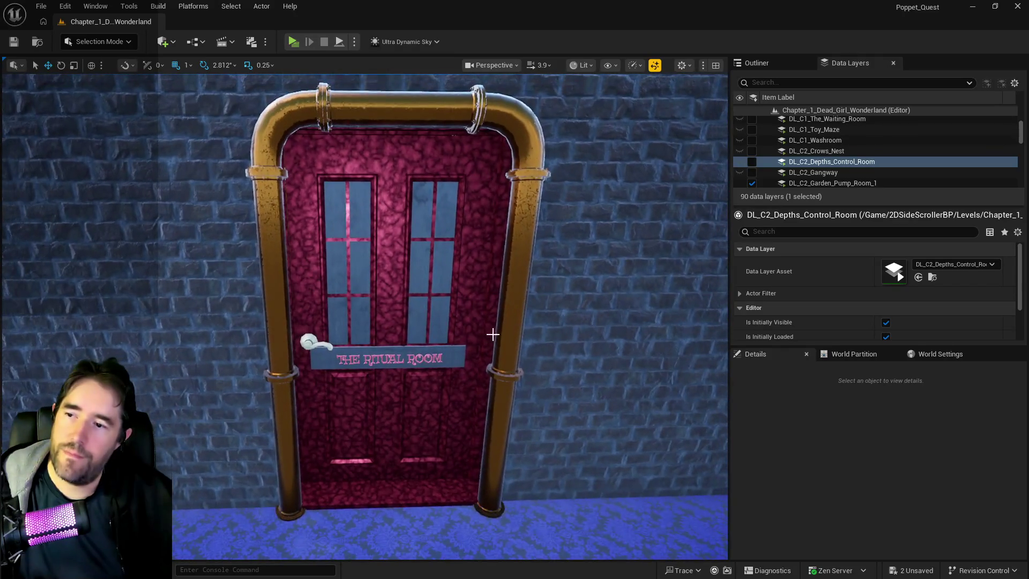
Set the Ritual Room door BP_Door_107's Text 2 label to MISS POP MAN
click(489, 338)
scroll(895, 516, down, 3)
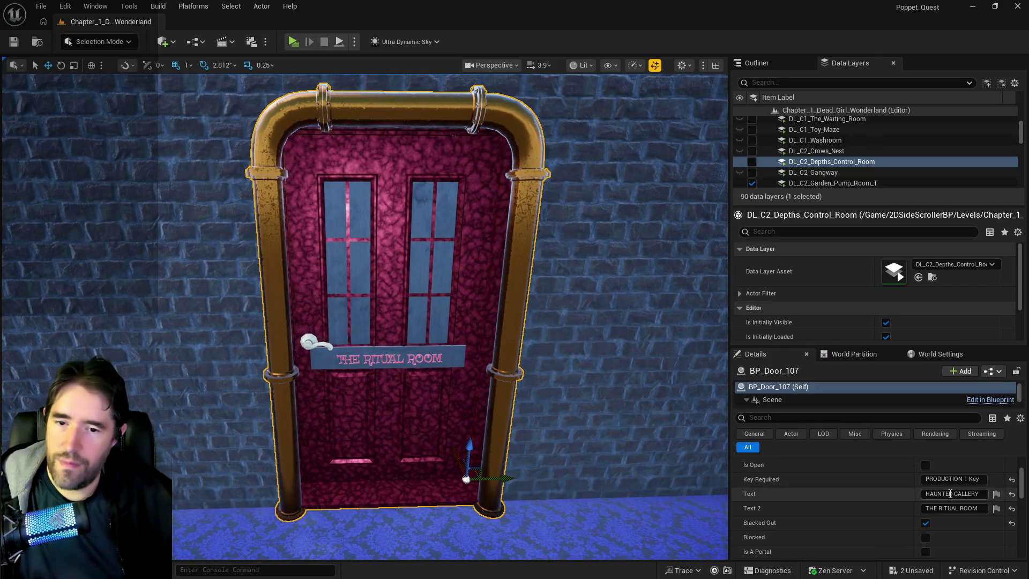
click(951, 508)
text(M)
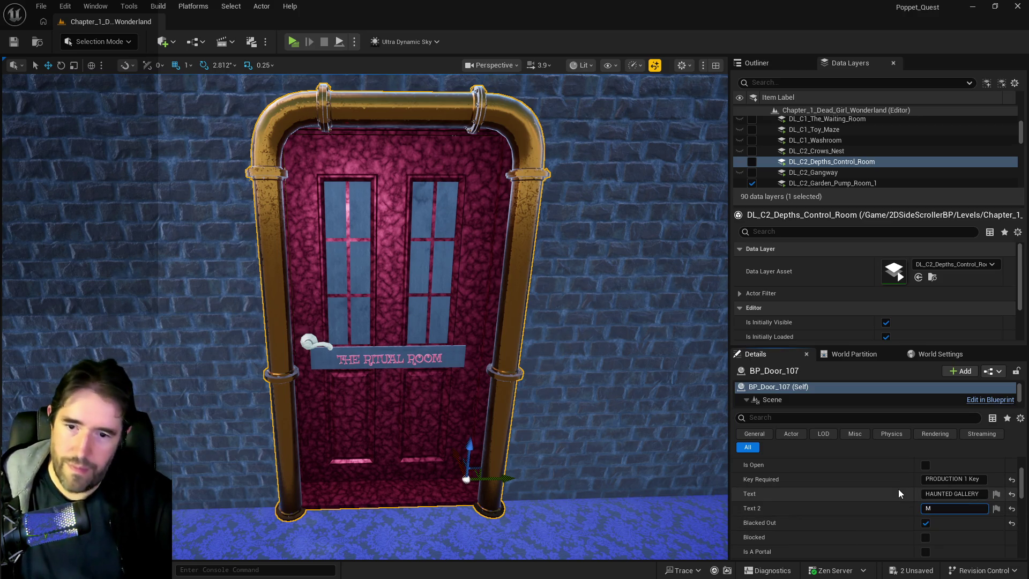
text(ISS POP )
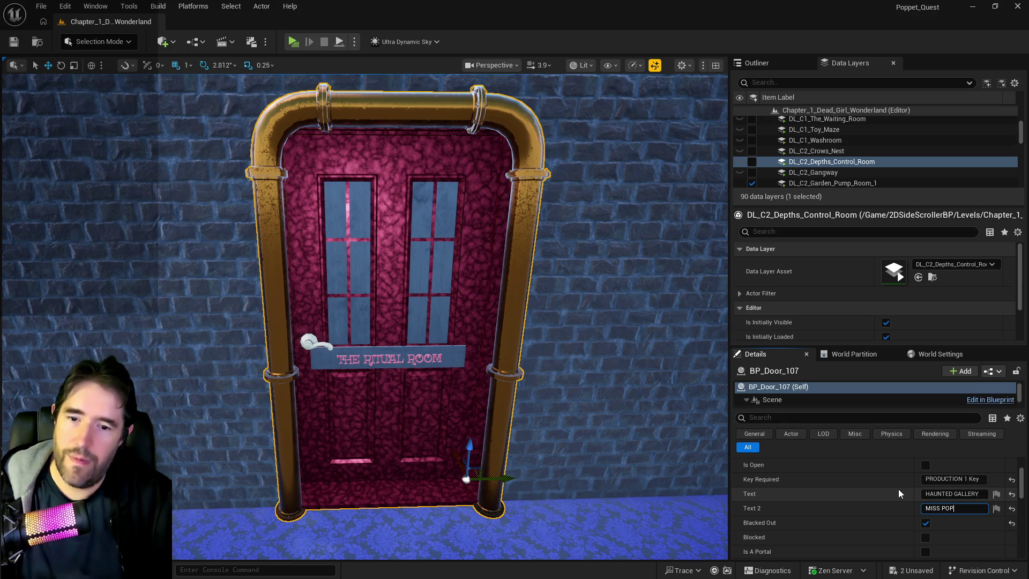
text(MAN)
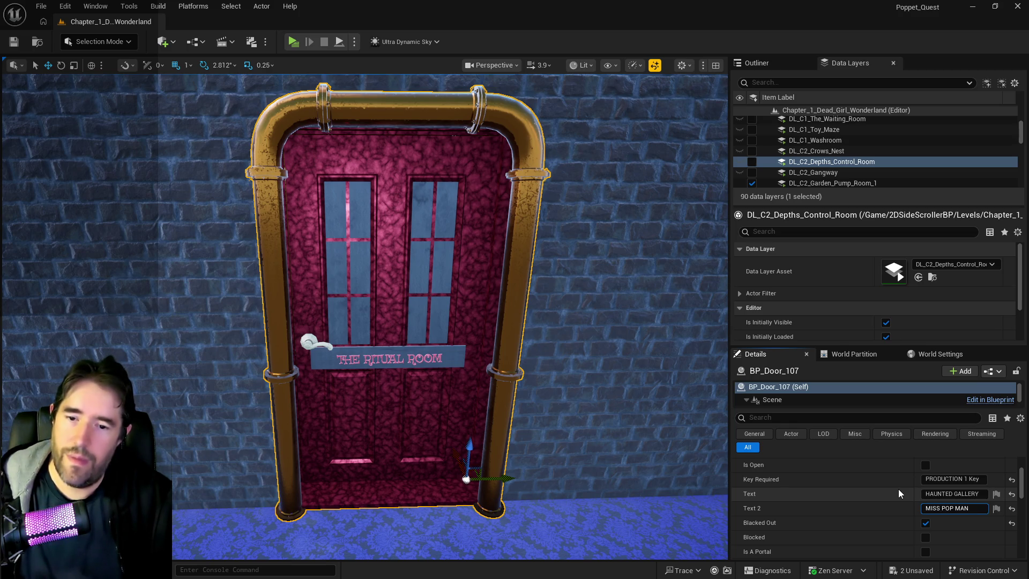
key(Return)
Change the BP_Circus_Sign2 text from Ms. Pop-Man to Miss Pop-Man
mouse_move(673, 423)
mouse_down()
mouse_move(557, 418)
mouse_move(552, 361)
mouse_up()
click(553, 361)
scroll(838, 473, up, 3)
click(935, 536)
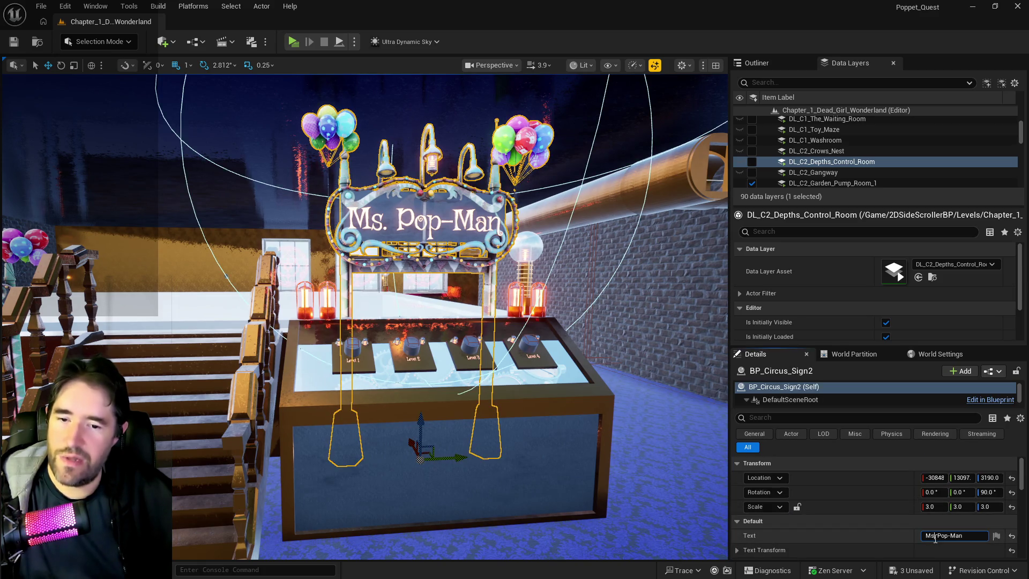
double_click(926, 535)
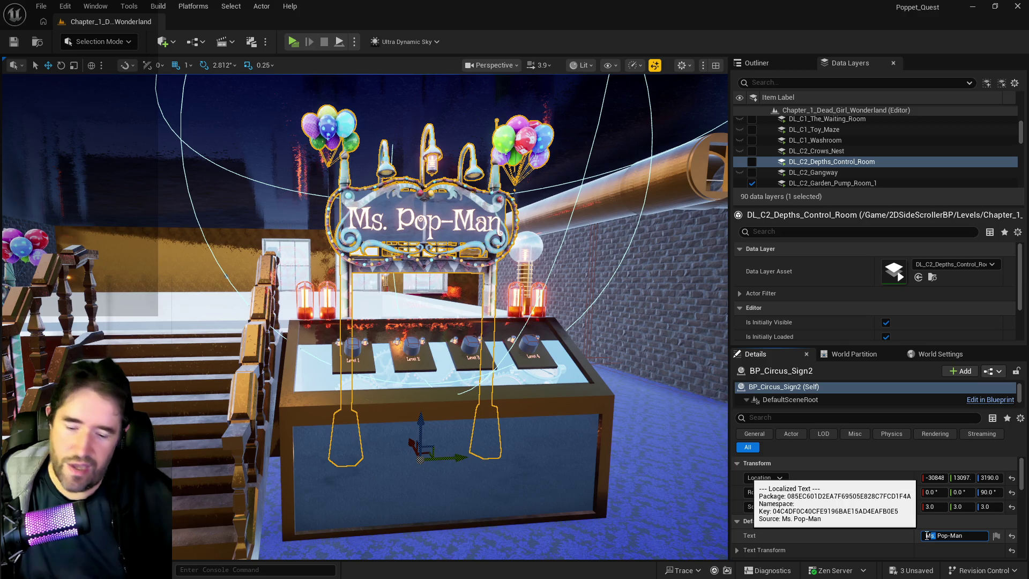
text(Miss)
key(Return)
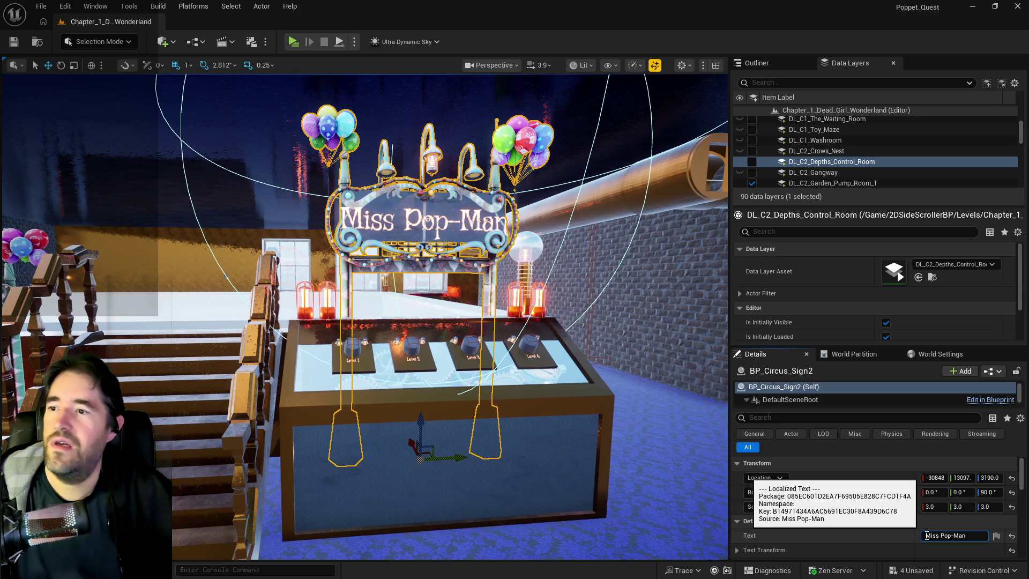
Inspect the renamed sign up close, then undo back to the door selection
mouse_move(552, 426)
mouse_down()
mouse_move(525, 424)
mouse_move(546, 428)
mouse_up()
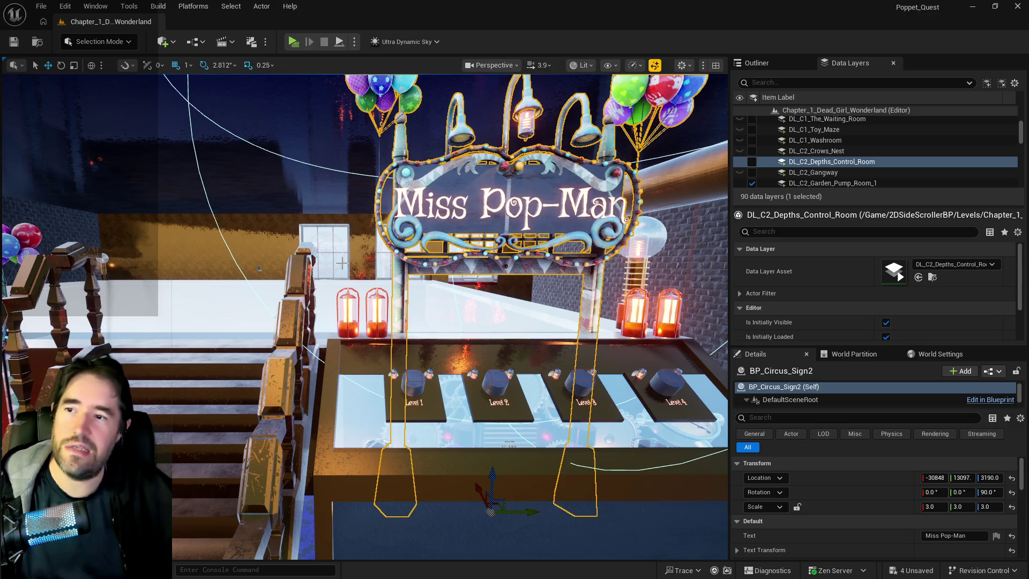
mouse_move(390, 414)
mouse_down()
mouse_move(335, 419)
mouse_move(306, 440)
mouse_up()
drag(459, 347, 459, 348)
key(f)
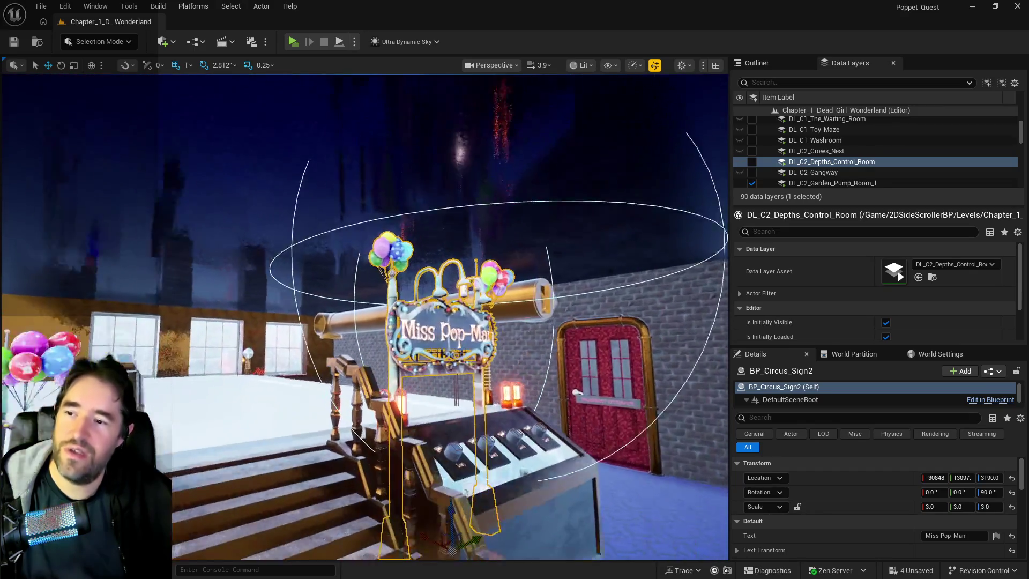
key(ctrl+z)
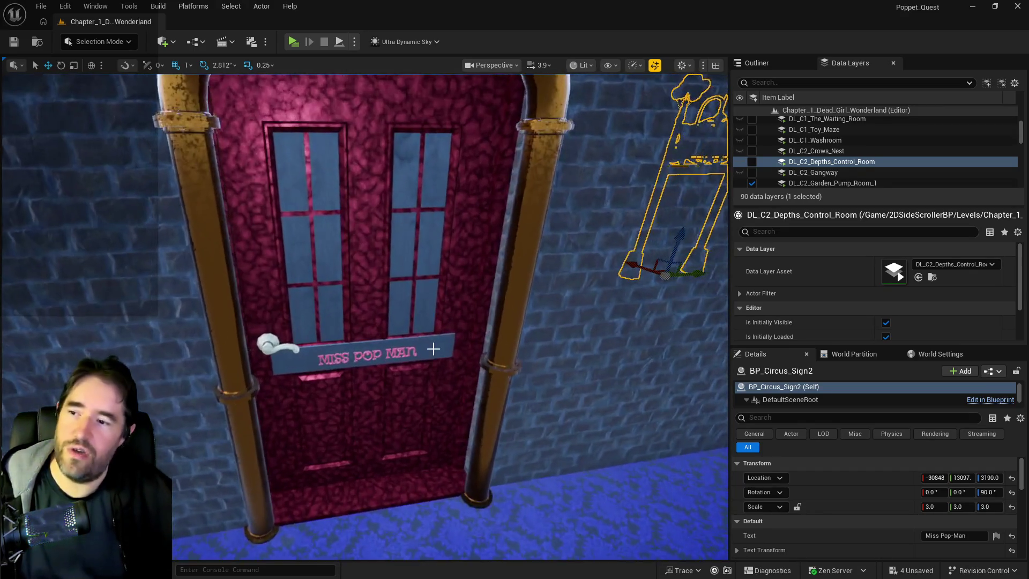
Set BP_Door_107's label to MISS POP-MAN and its Key Required to Miss Pop-Man Key
scroll(937, 536, down, 3)
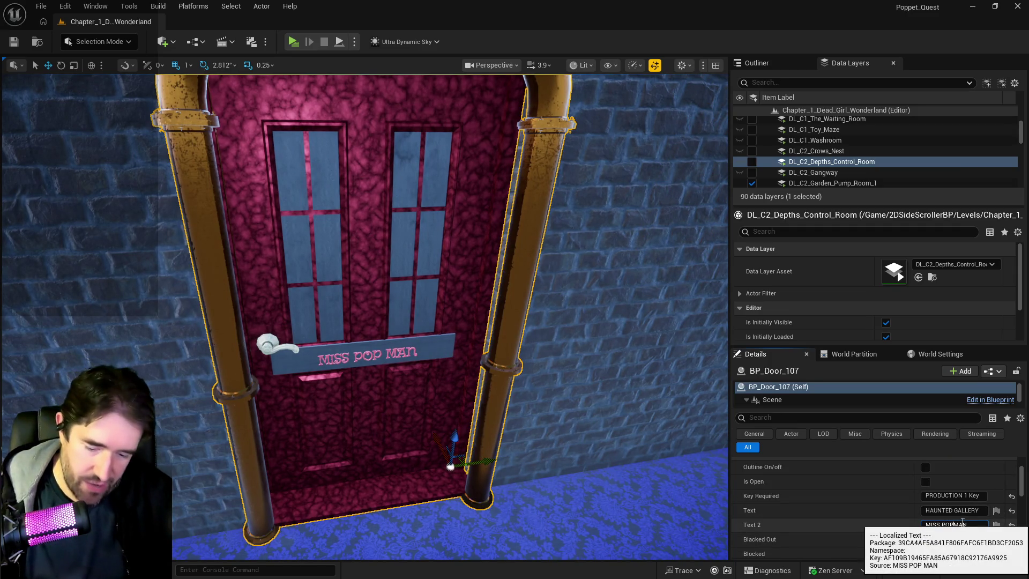
double_click(962, 524)
key(ctrl+a)
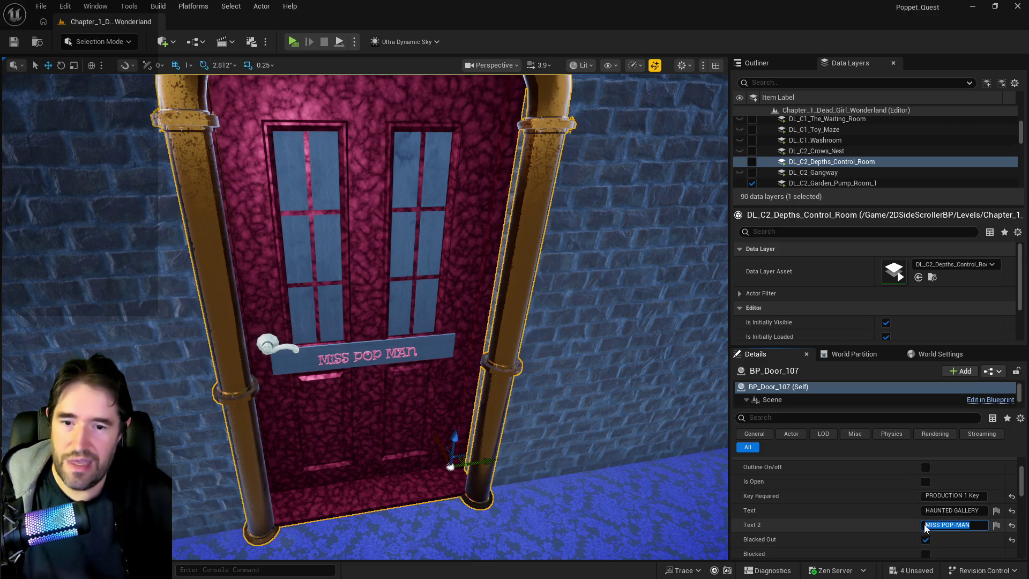
drag(968, 495, 883, 496)
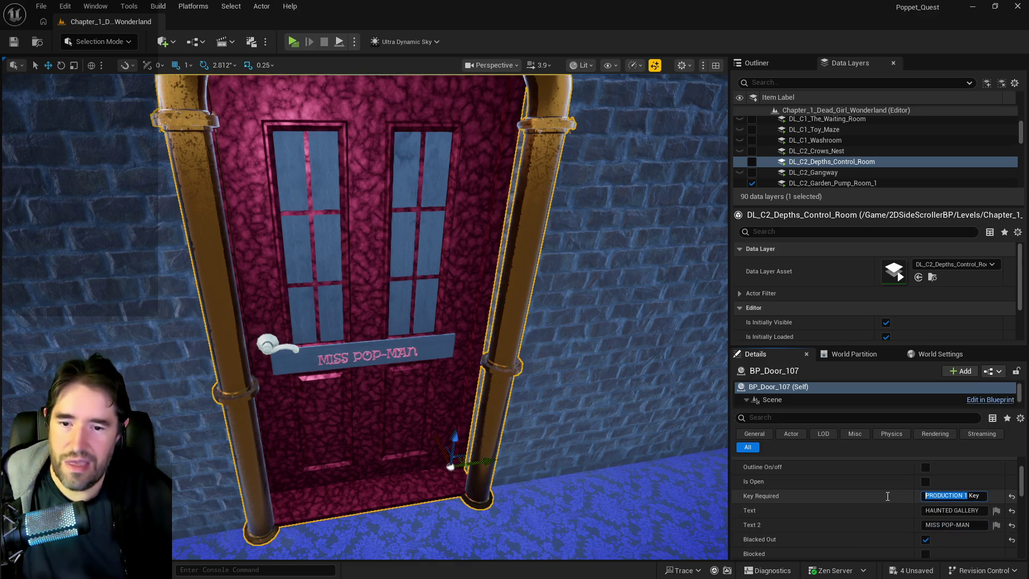
text(M)
text(Pop-Man)
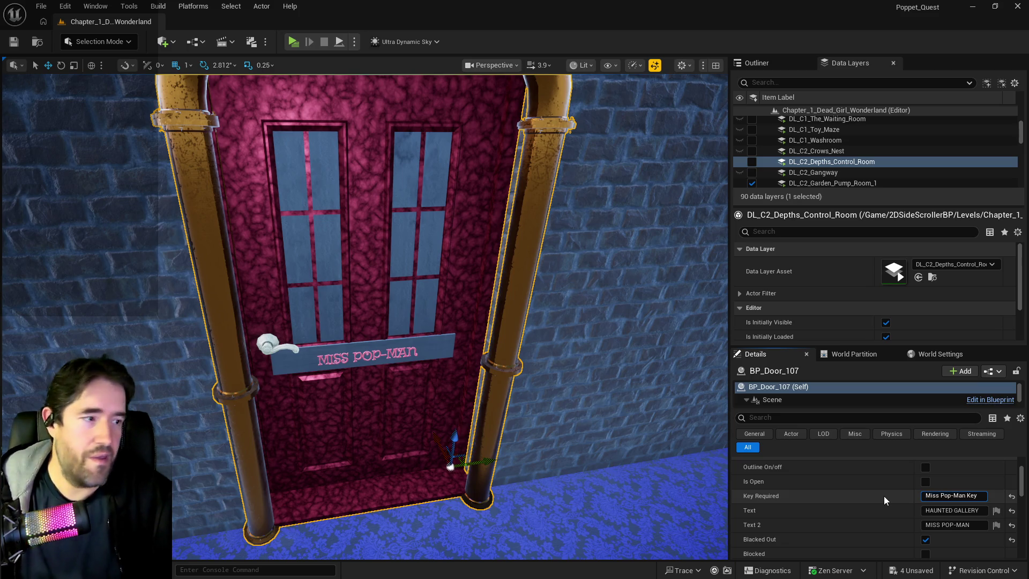
key(Return)
Save the level and select the other Ritual Room door
key(ctrl+s)
mouse_move(606, 485)
mouse_down()
mouse_move(592, 482)
mouse_move(670, 472)
mouse_move(611, 461)
mouse_up()
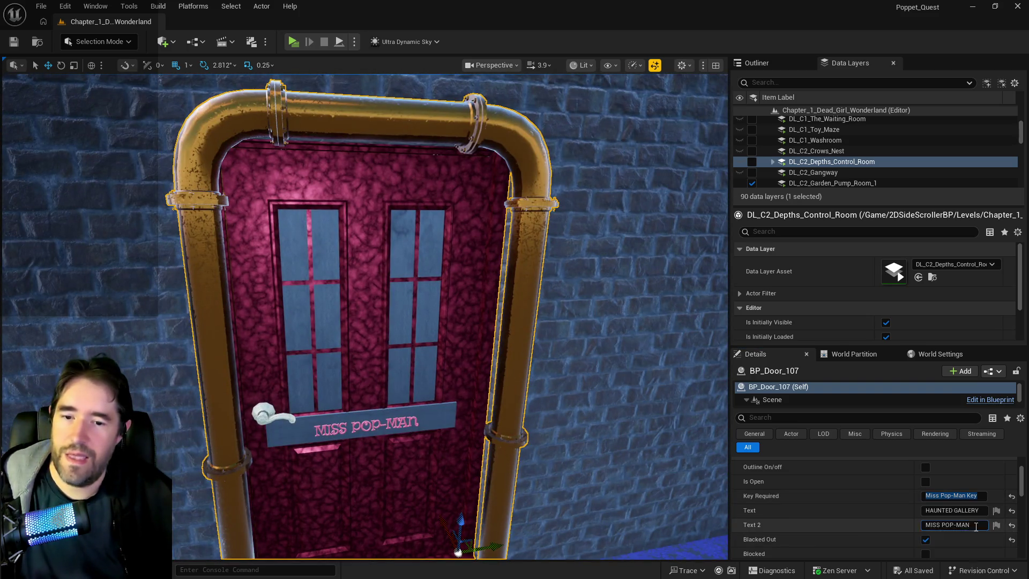
mouse_move(500, 484)
mouse_down()
mouse_move(500, 461)
mouse_move(440, 466)
mouse_move(482, 472)
mouse_move(501, 460)
mouse_move(264, 439)
mouse_up()
click(264, 438)
Paste MISS POP-MAN as BP_Door_122's sign text and frame the relabelled door
click(970, 507)
key(ctrl+v)
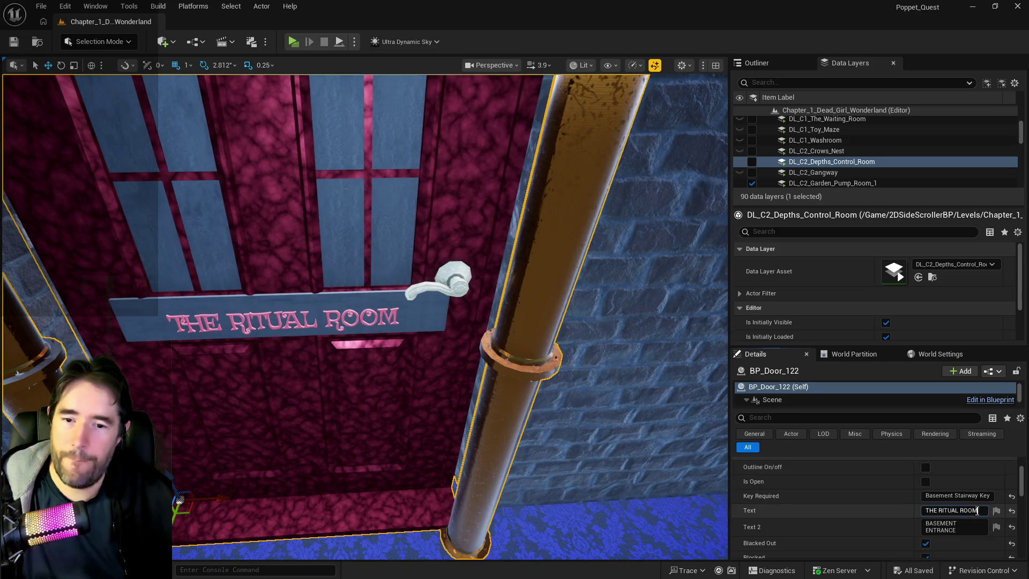
click(809, 493)
mouse_move(500, 460)
mouse_down()
mouse_move(439, 461)
mouse_move(501, 461)
mouse_move(500, 483)
mouse_move(530, 483)
mouse_move(530, 455)
mouse_move(514, 466)
mouse_move(482, 460)
mouse_move(515, 456)
mouse_move(483, 466)
mouse_move(514, 461)
mouse_move(482, 471)
mouse_move(482, 493)
mouse_move(515, 466)
mouse_move(493, 466)
mouse_move(509, 466)
mouse_move(499, 456)
mouse_up()
drag(538, 399, 538, 399)
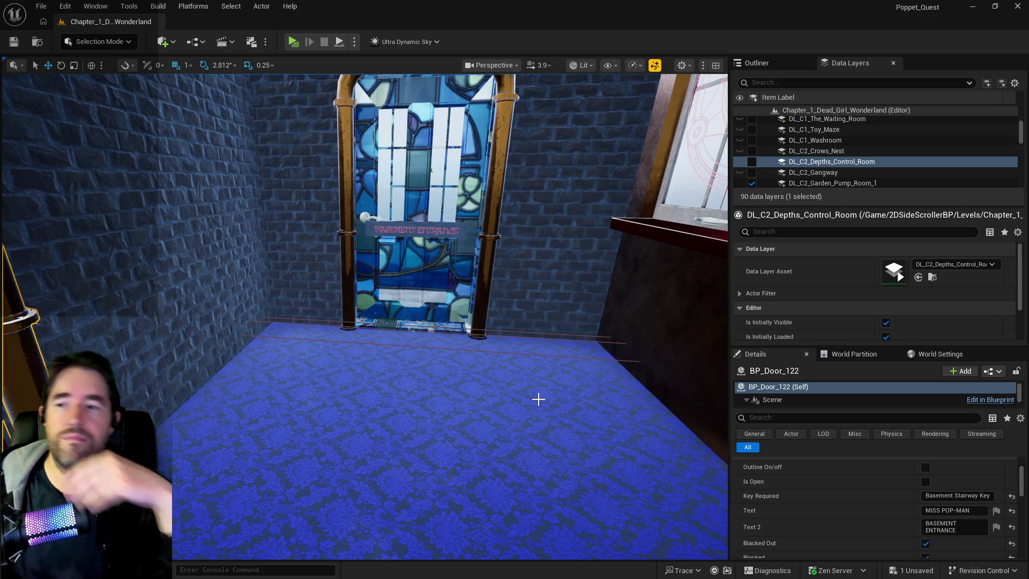
key(f)
drag(579, 349, 570, 351)
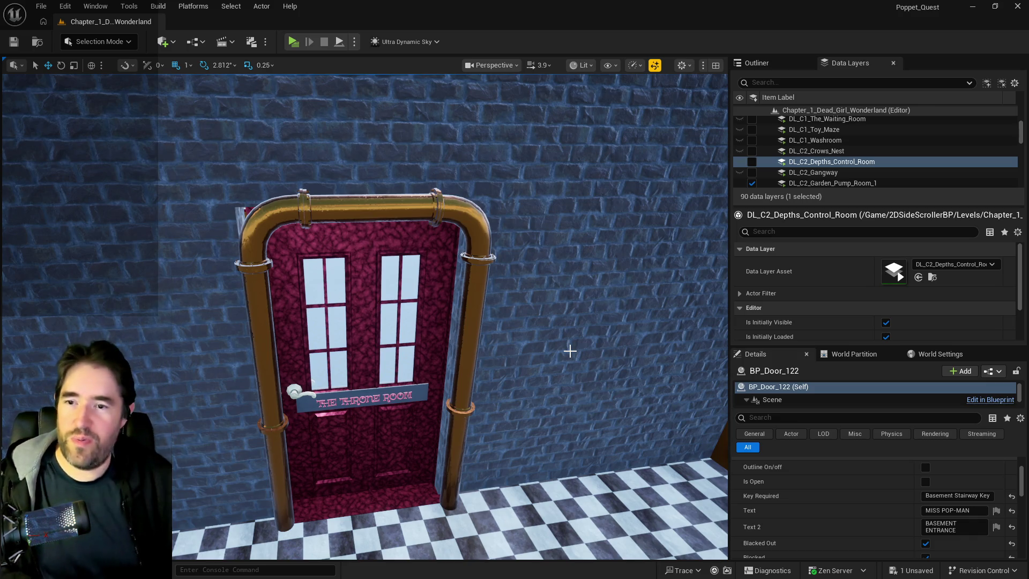
key(w)
key(w)
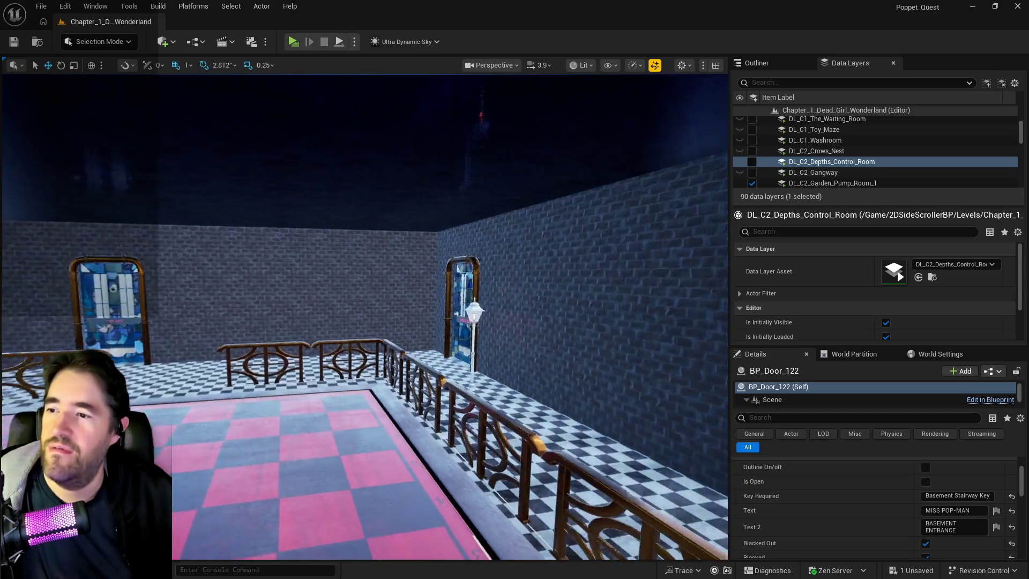
key(w)
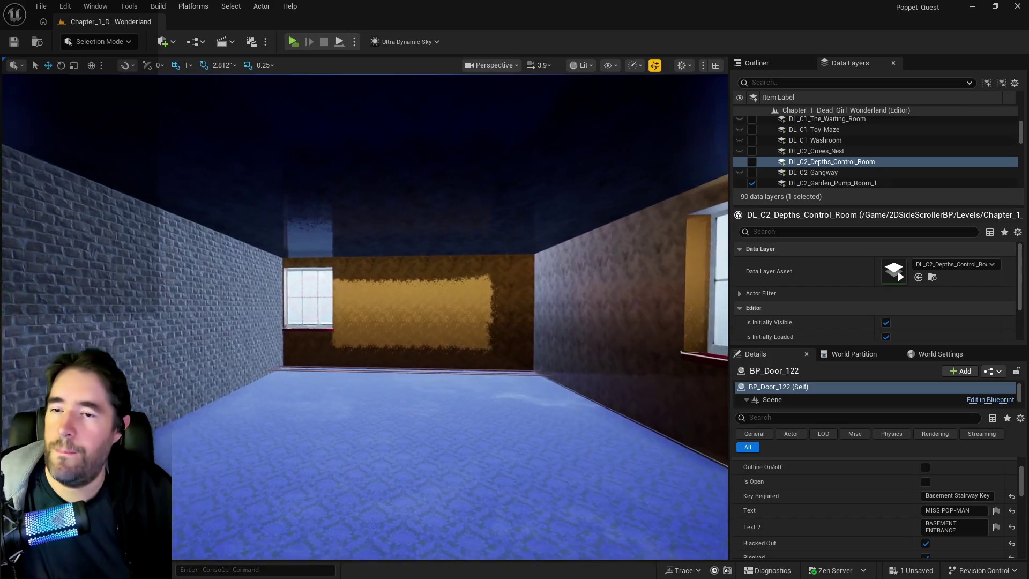
key(w)
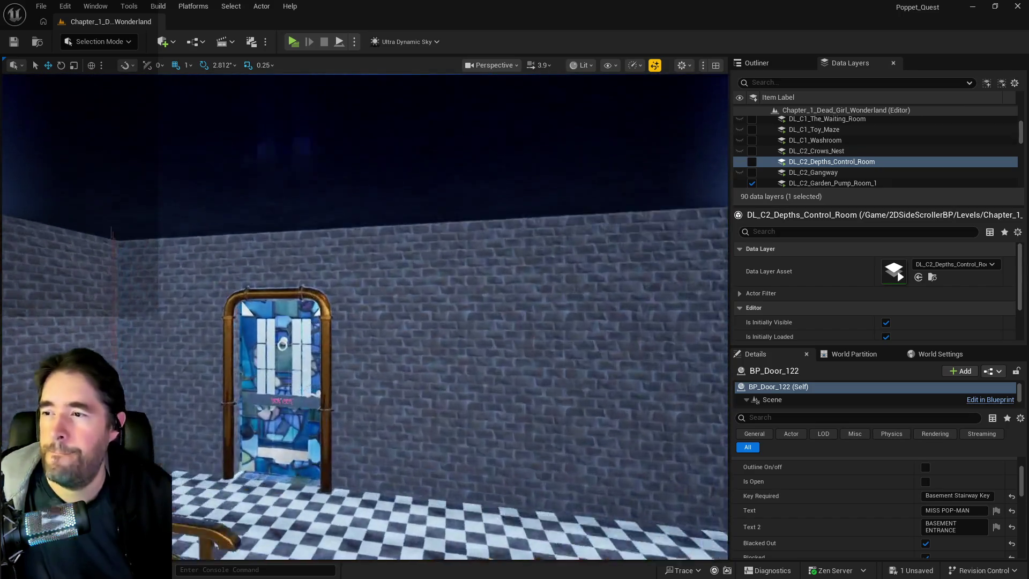
key(w)
key(w)
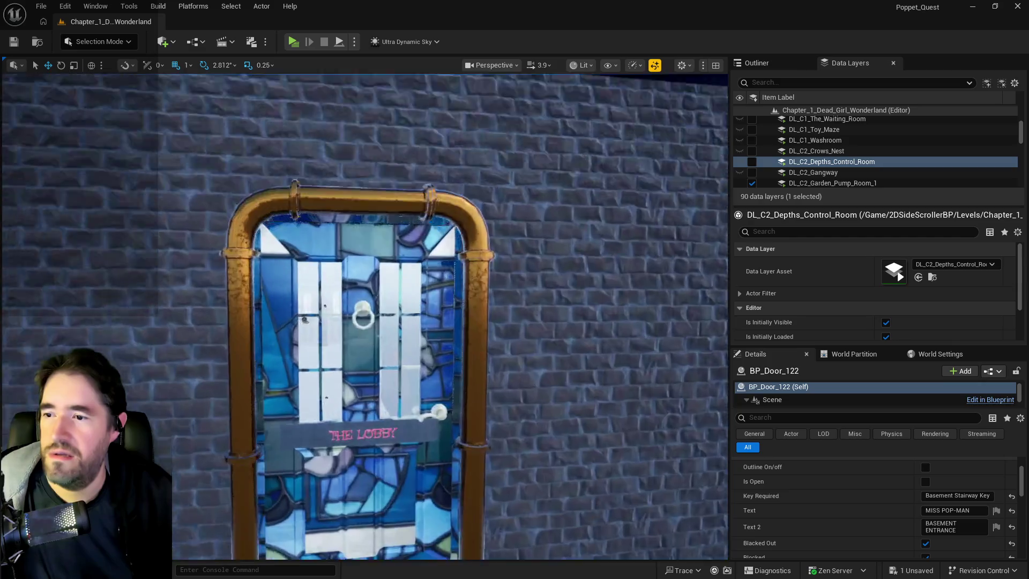
key(s)
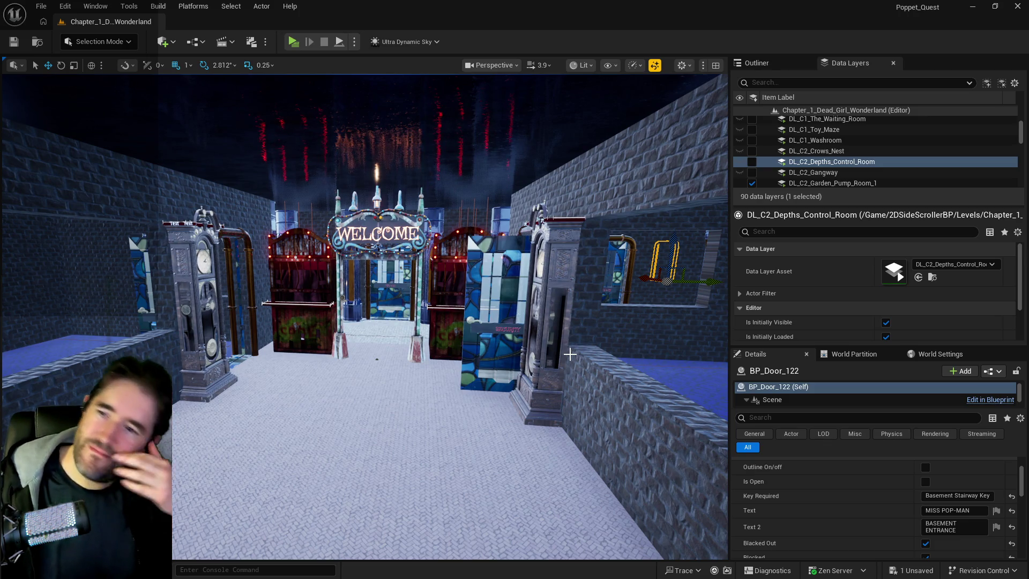
key(q)
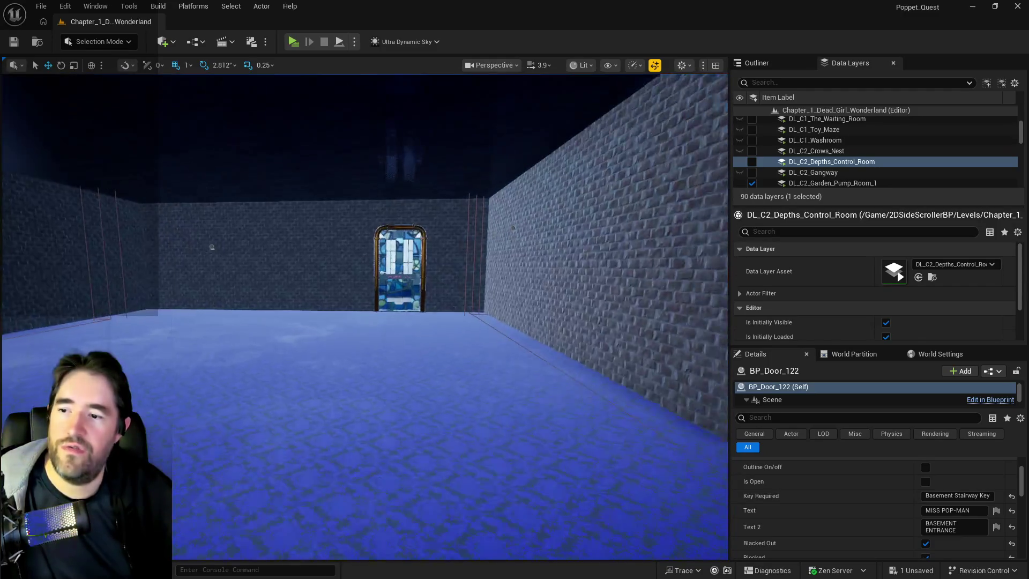
key(w)
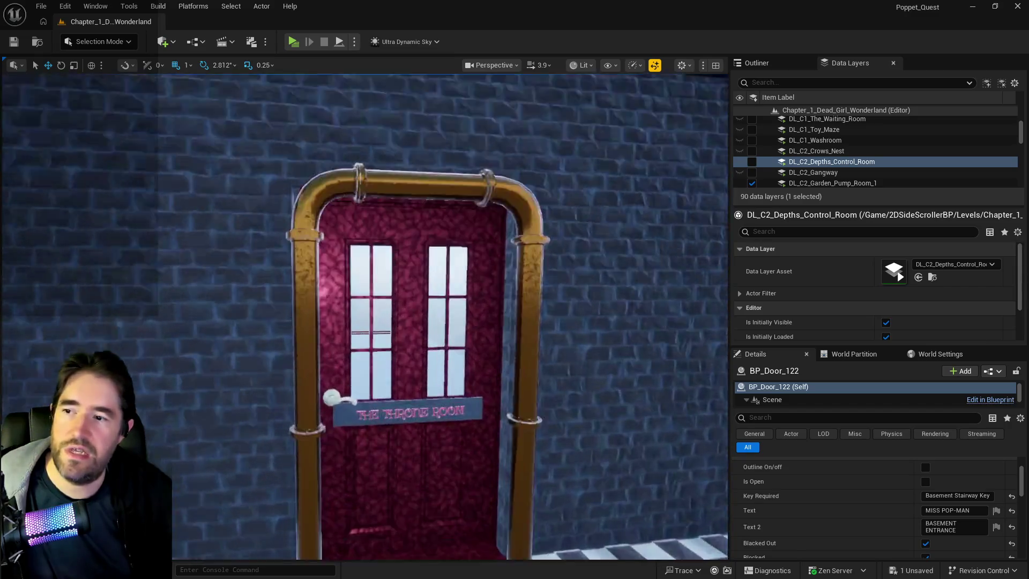
key(w)
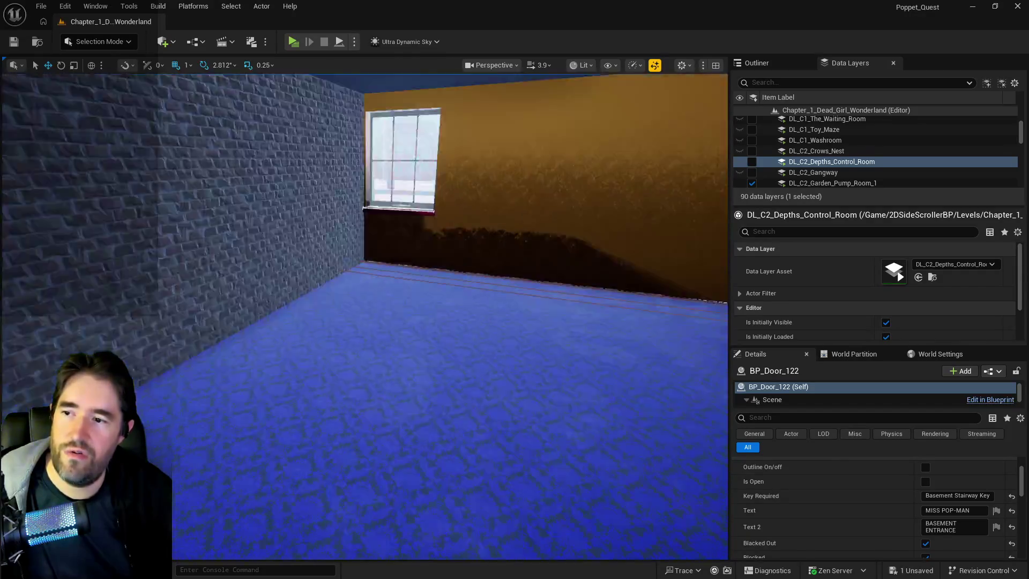
key(s)
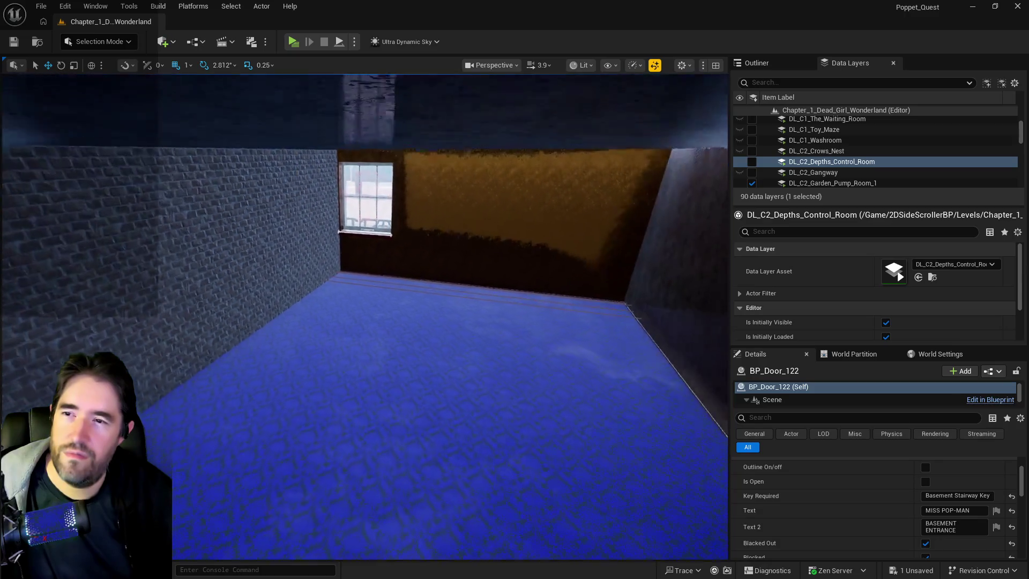
key(w)
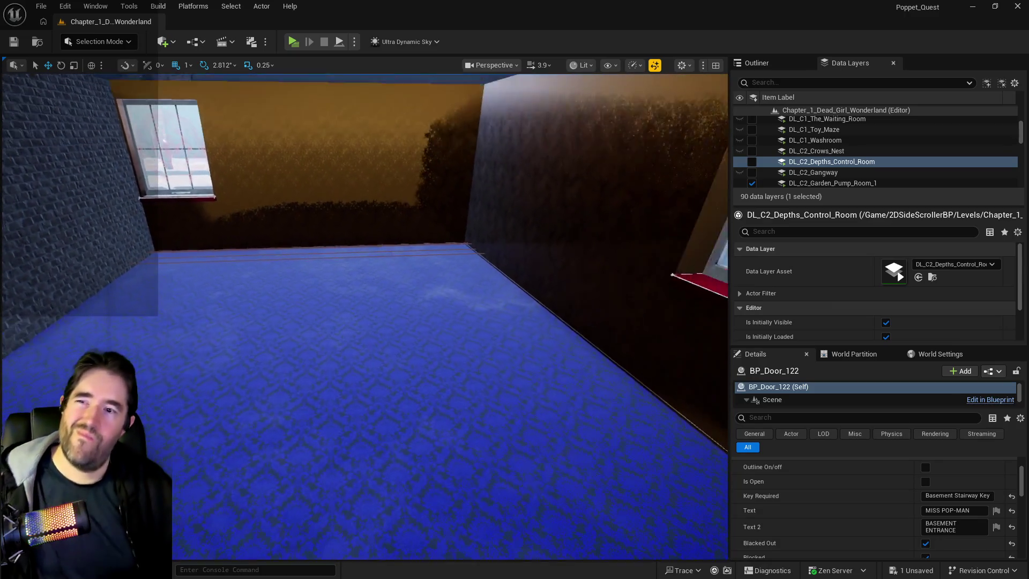
key(s)
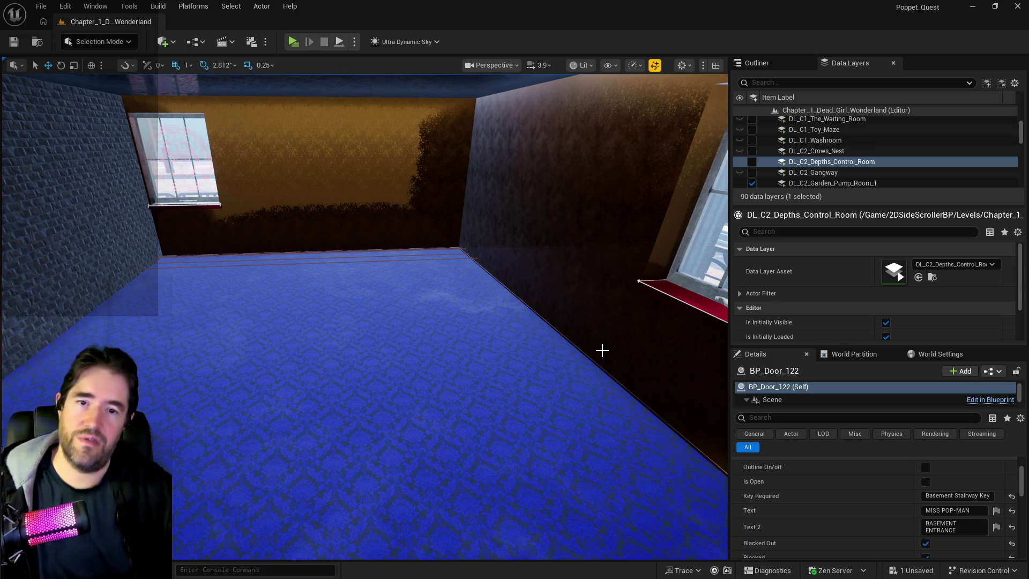
mouse_move(602, 351)
mouse_down()
mouse_move(536, 300)
mouse_move(589, 321)
mouse_move(558, 308)
mouse_move(484, 157)
mouse_move(453, 164)
mouse_move(497, 157)
mouse_up()
Untick Is Open on the STAIRWAY door BP_Door_110 and the SOUVENIRS door BP_Door_142
click(476, 354)
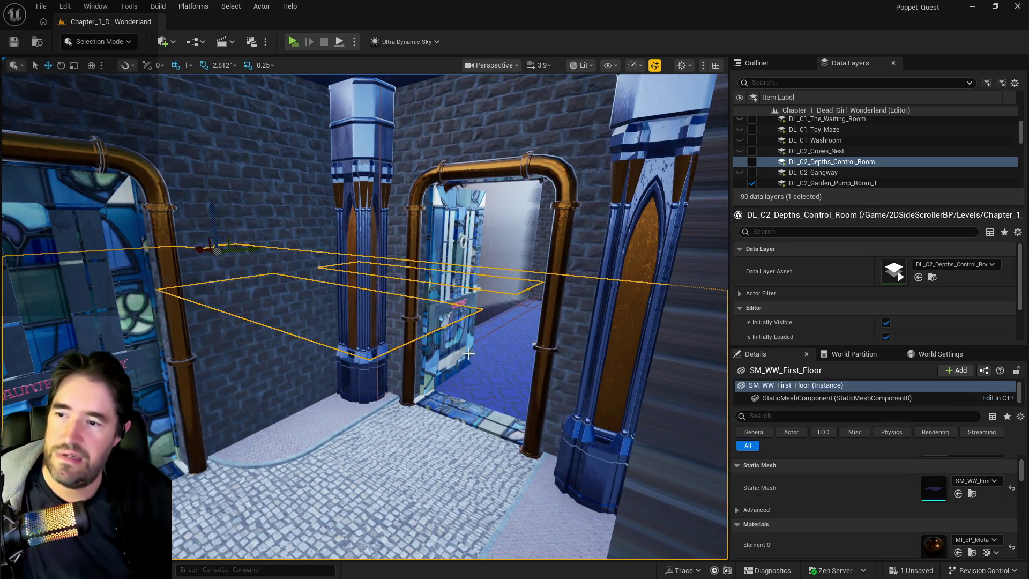
click(461, 322)
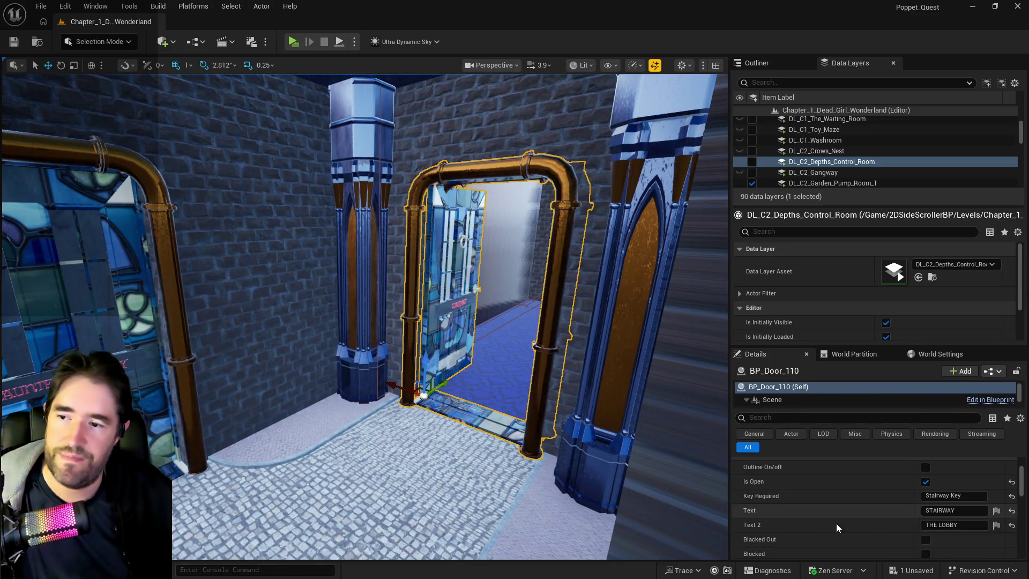
click(925, 481)
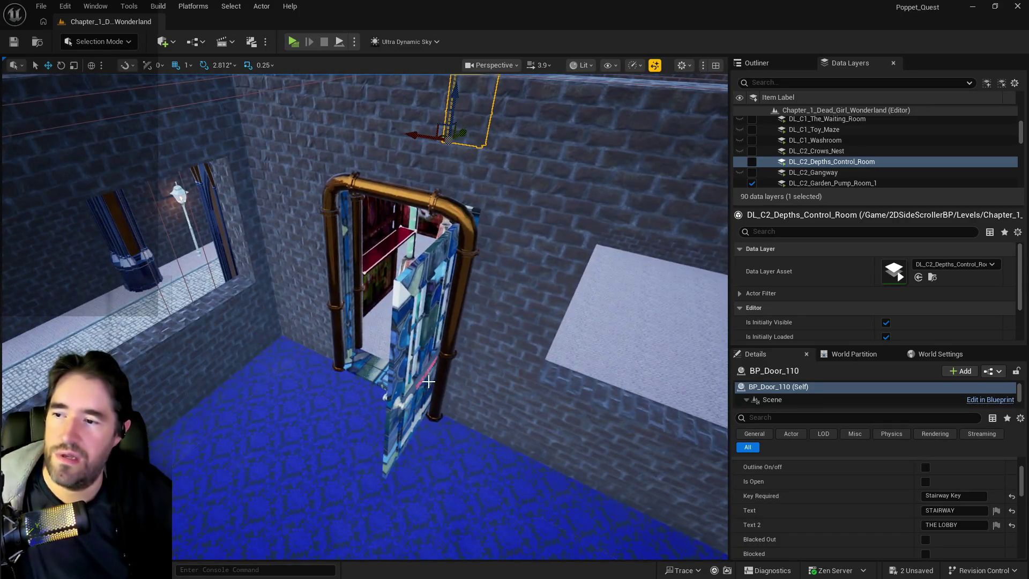
click(428, 381)
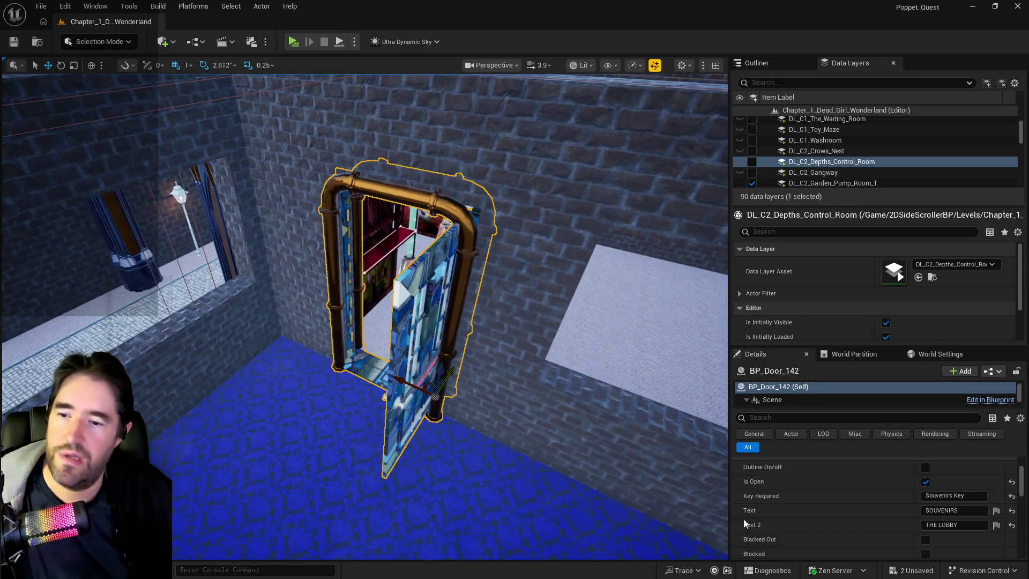
click(926, 481)
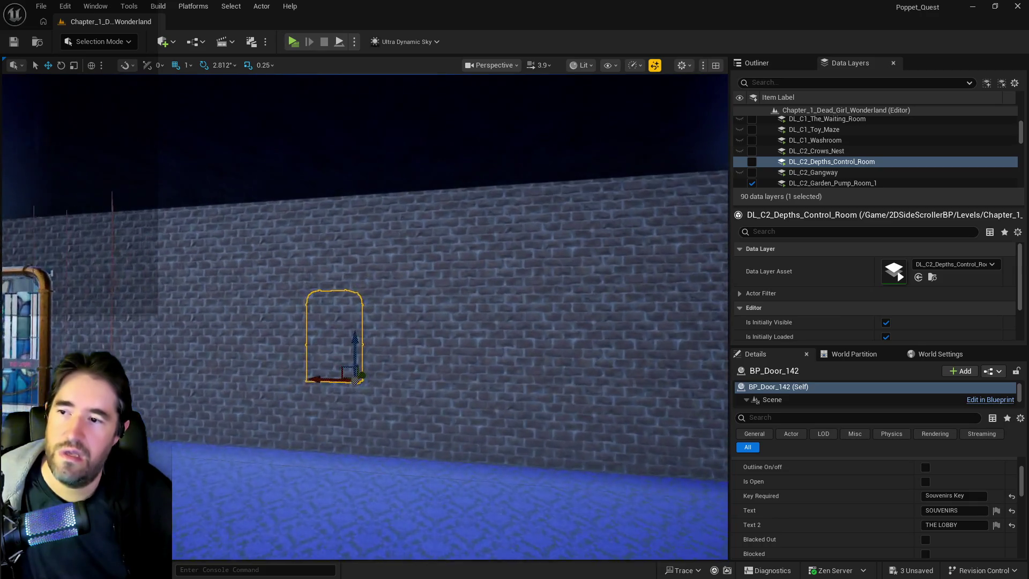
Save all pending level changes with Ctrl+S
key(f)
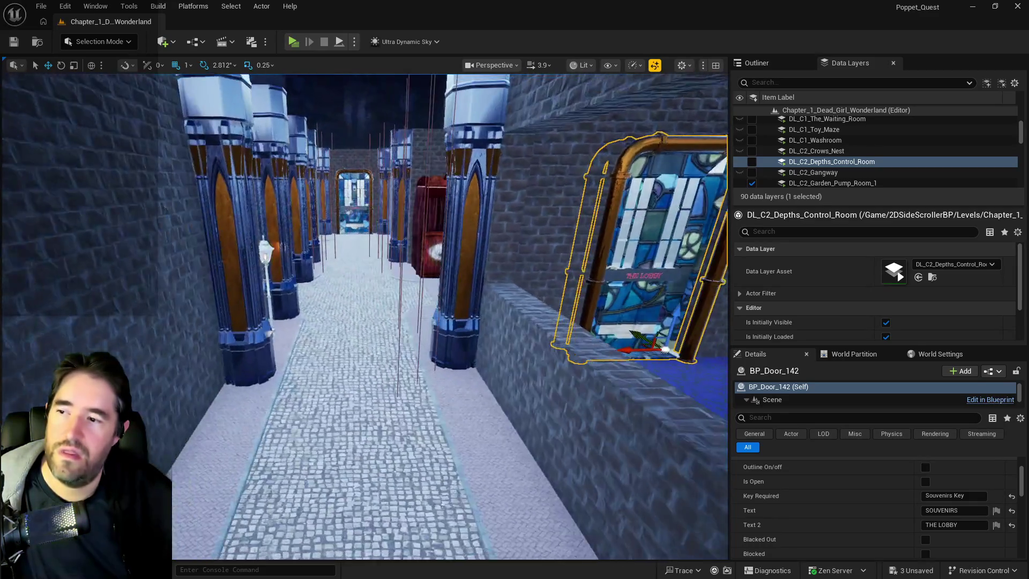
mouse_move(371, 330)
mouse_down()
mouse_move(697, 268)
mouse_move(388, 284)
mouse_move(300, 276)
mouse_move(362, 333)
mouse_up()
key(ctrl+s)
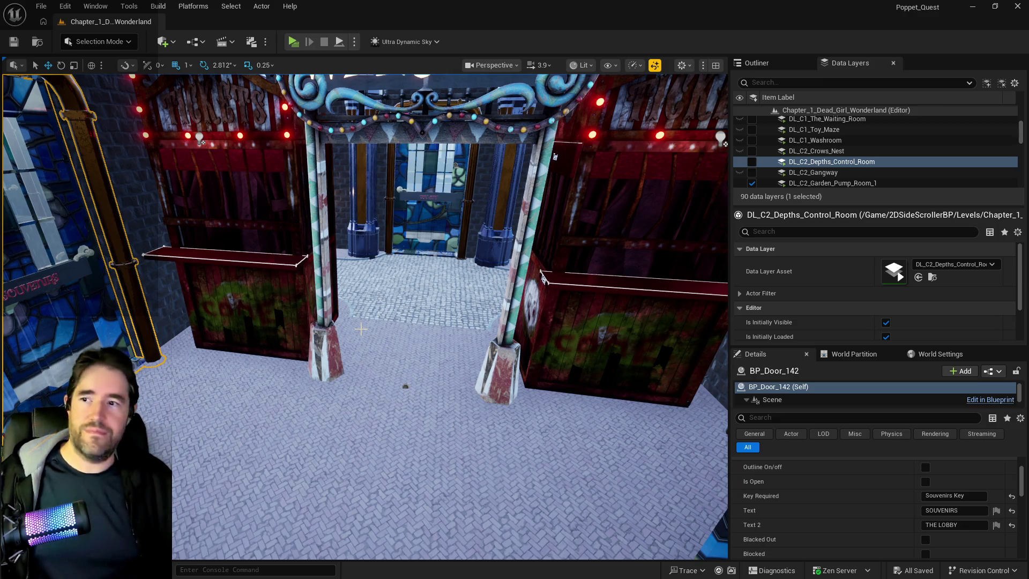
Look around the level and show the Outliner filtered by 'brush'
drag(642, 394, 609, 411)
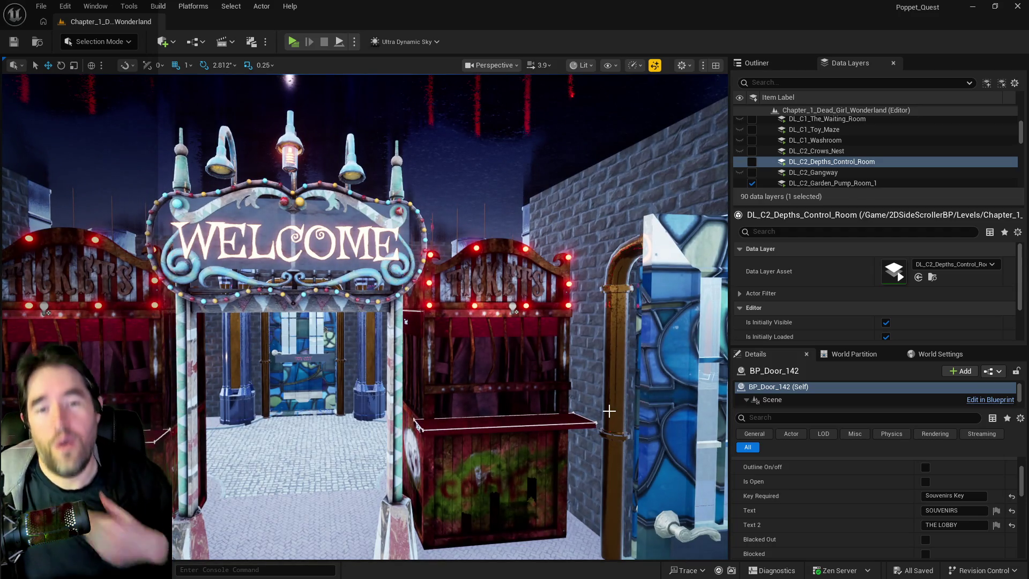
drag(564, 407, 600, 403)
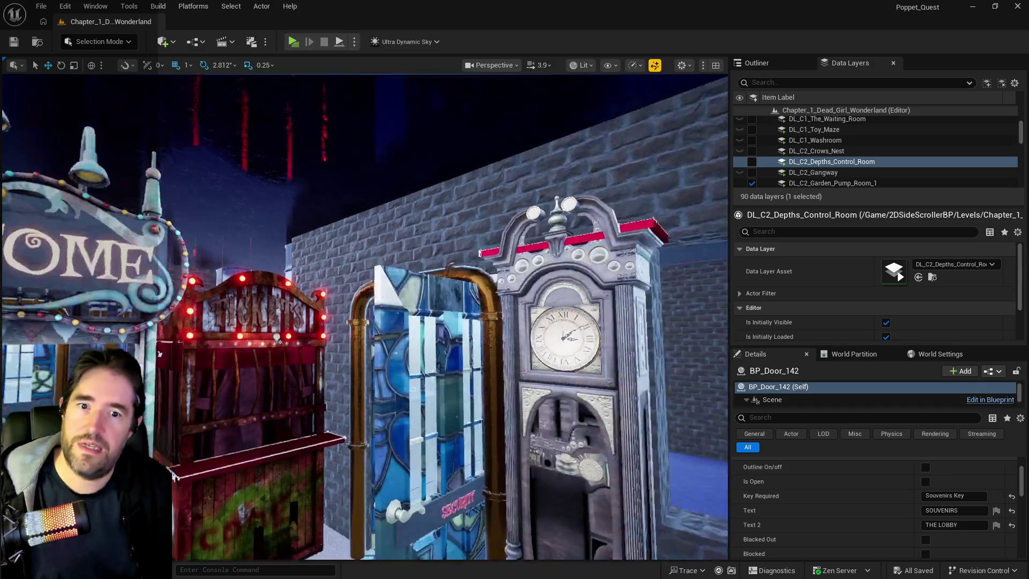
drag(373, 427, 220, 515)
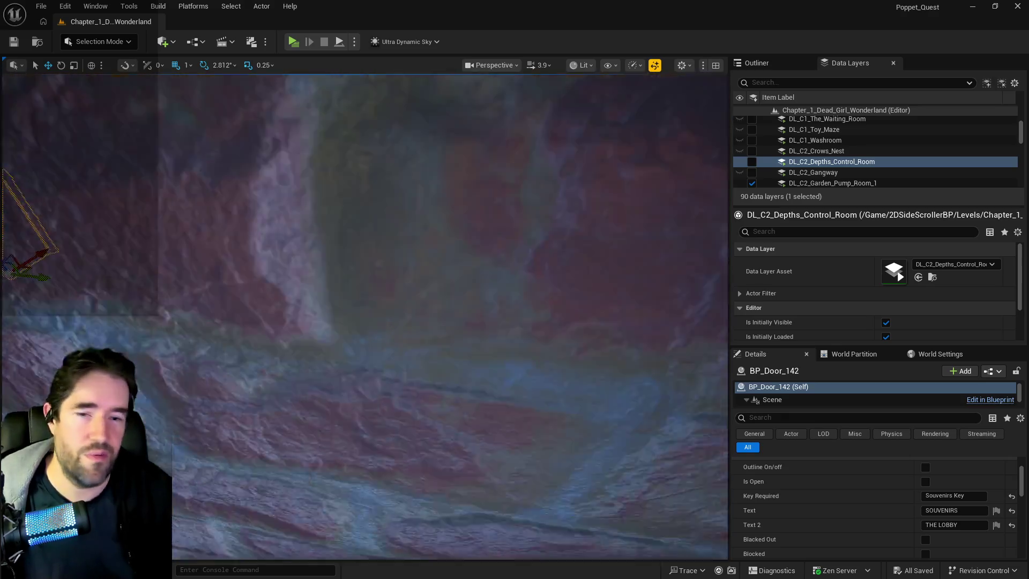
mouse_move(518, 368)
mouse_down()
mouse_move(519, 386)
mouse_move(518, 368)
mouse_up()
key(f)
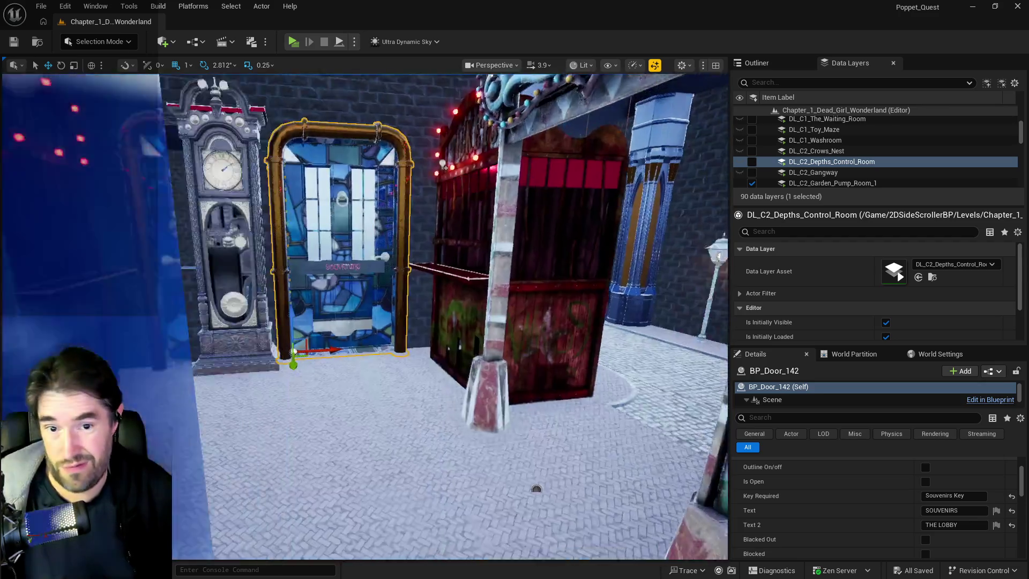
mouse_move(536, 489)
mouse_down()
mouse_move(536, 506)
mouse_move(483, 483)
mouse_move(455, 456)
mouse_up()
mouse_move(364, 316)
mouse_down()
mouse_move(375, 316)
mouse_move(338, 354)
mouse_up()
click(755, 62)
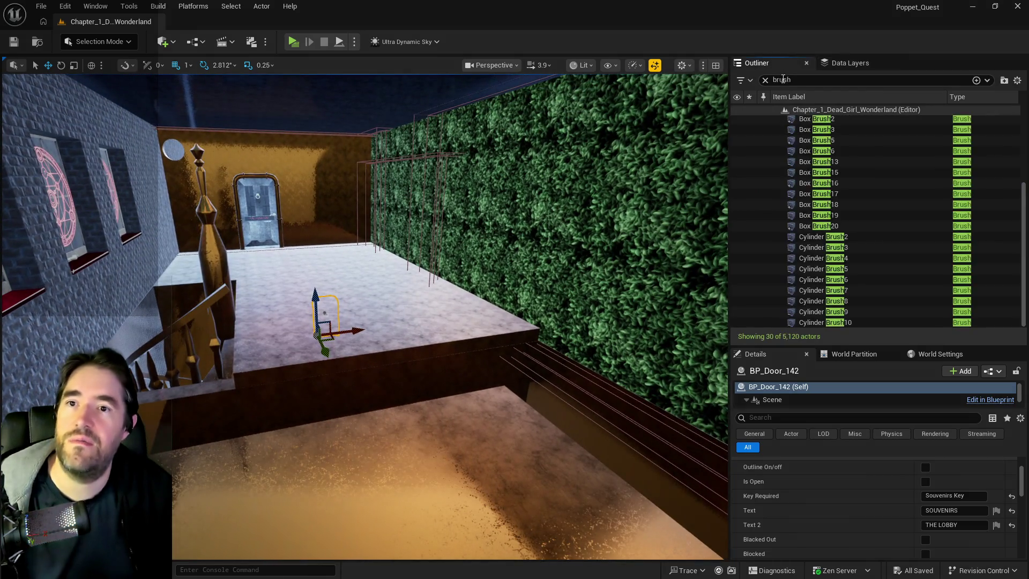
Select Cylinder Brush10 and add Cylinder Brush9 and Cylinder Brush8
double_click(809, 322)
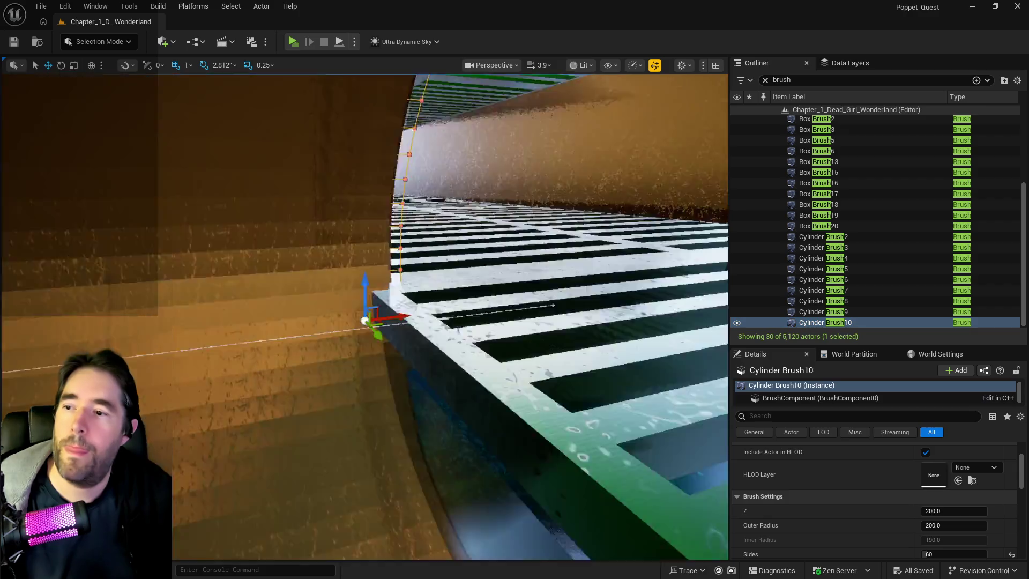
drag(364, 321, 343, 343)
scroll(365, 316, up, 5)
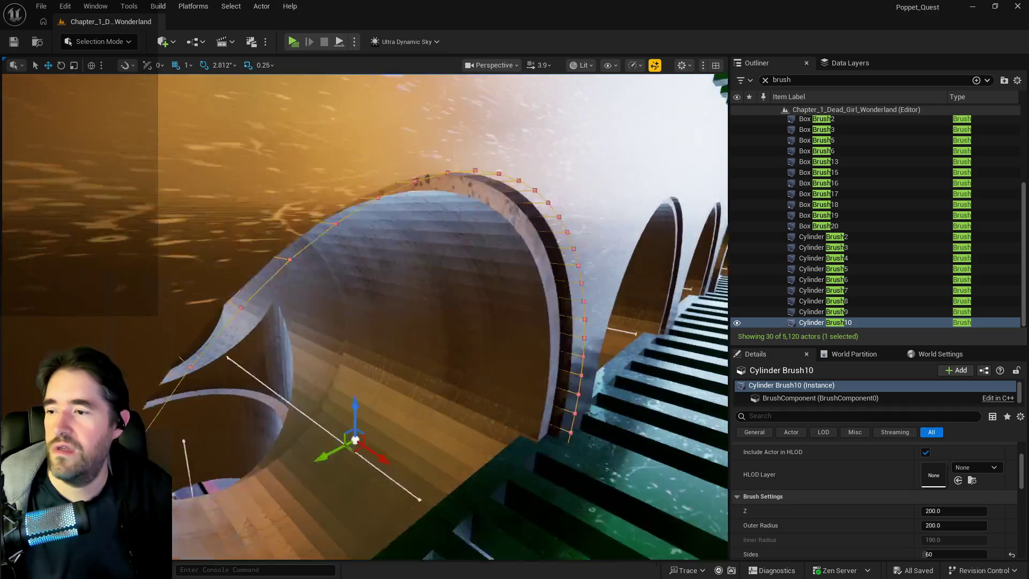
drag(534, 268, 590, 263)
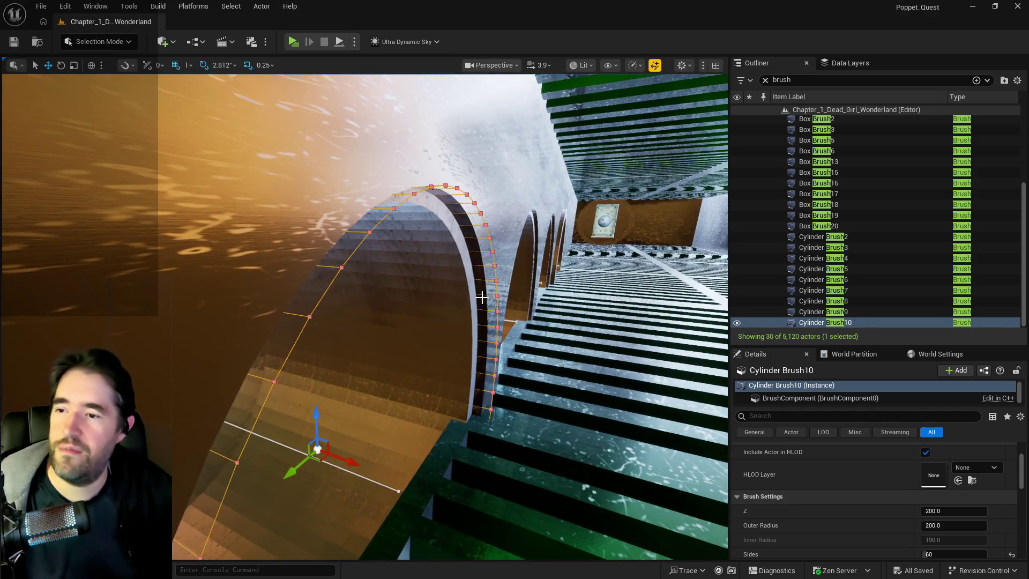
ctrl+click(535, 267)
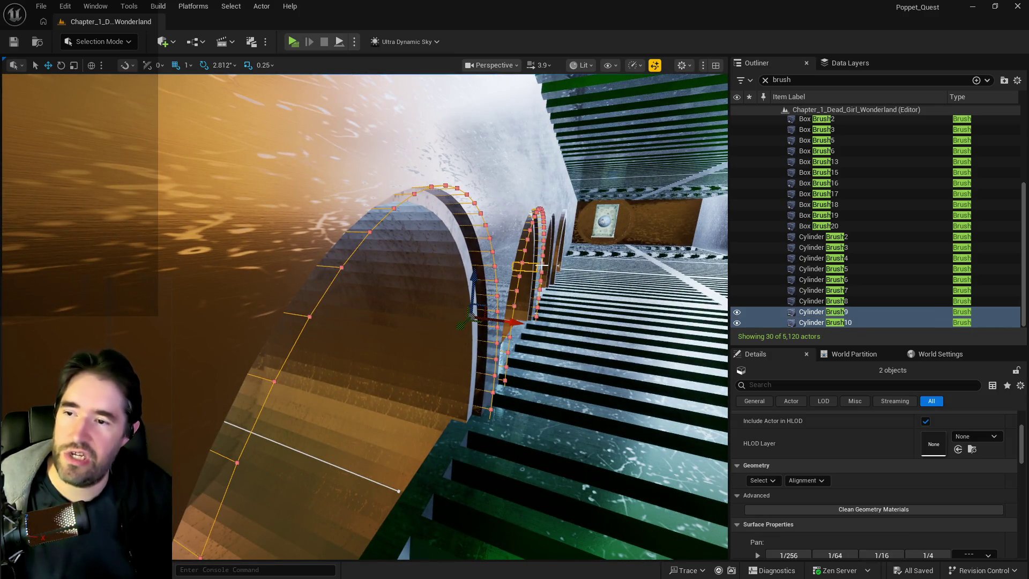
ctrl+click(554, 257)
mouse_move(558, 252)
mouse_down()
mouse_move(525, 193)
mouse_move(493, 231)
mouse_move(542, 259)
mouse_up()
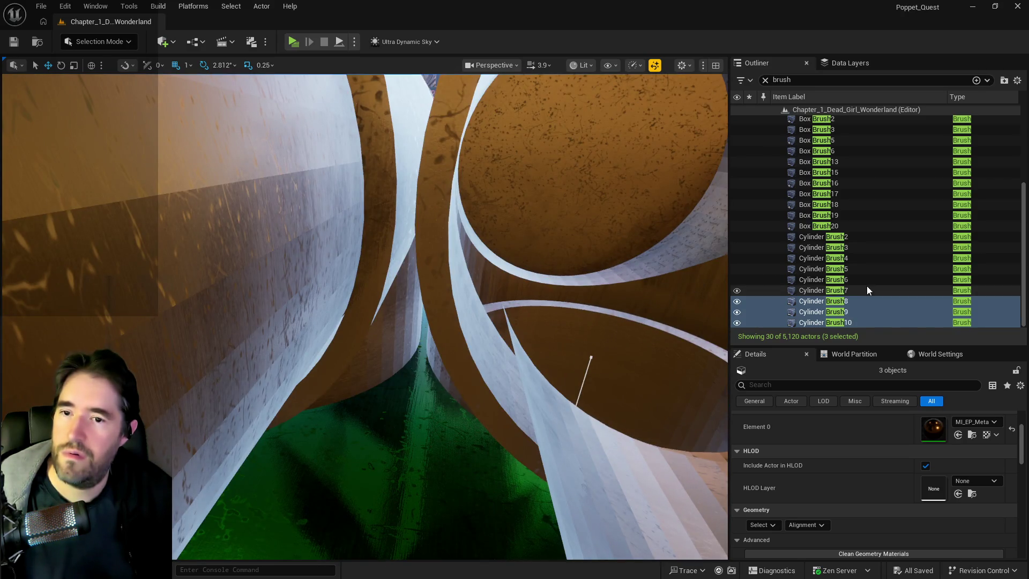
Select Cylinder Brush7 through Brush10 plus Box Brush20 and frame all five
double_click(818, 290)
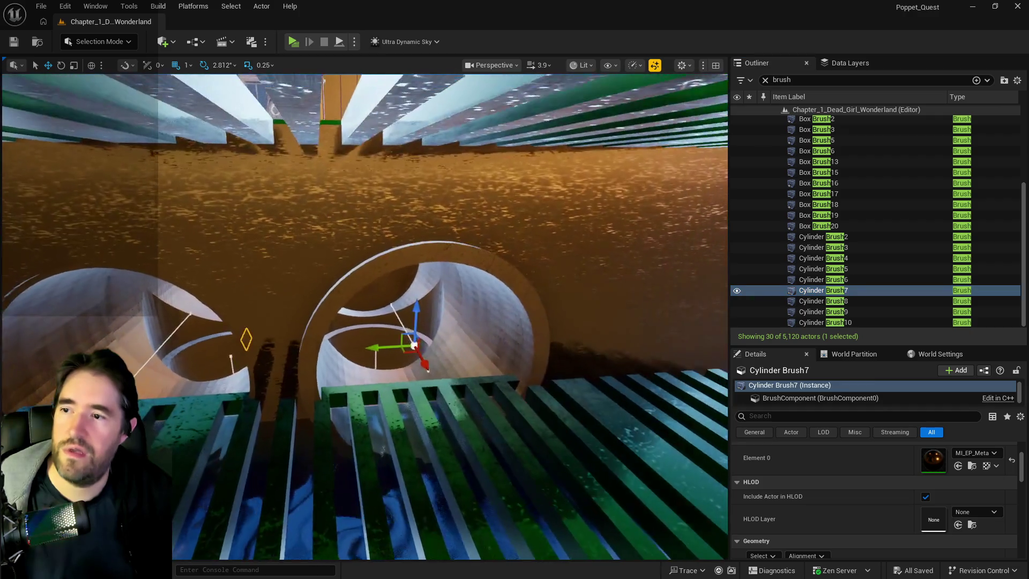
shift+click(830, 320)
key(f)
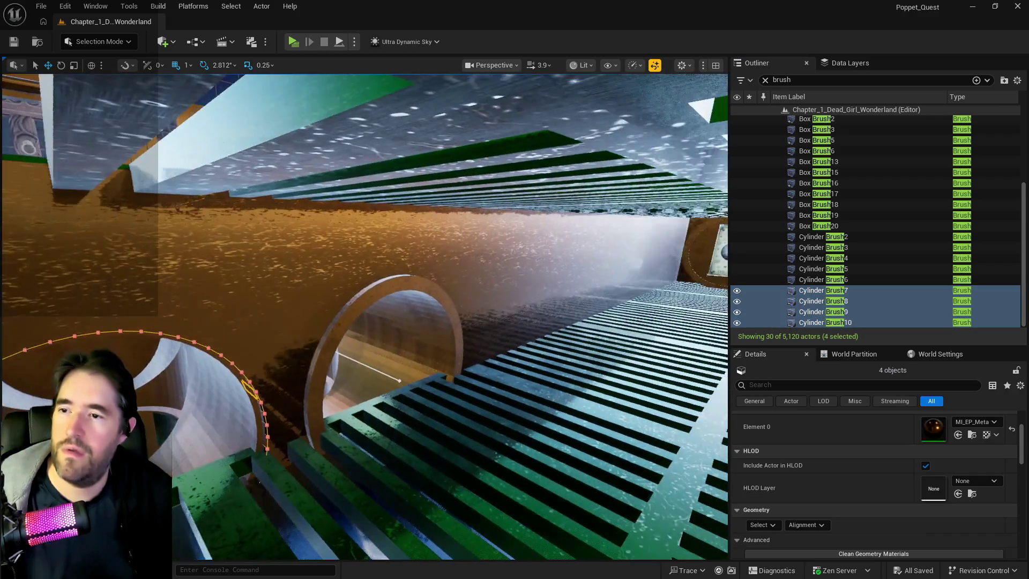
ctrl+click(818, 226)
key(f)
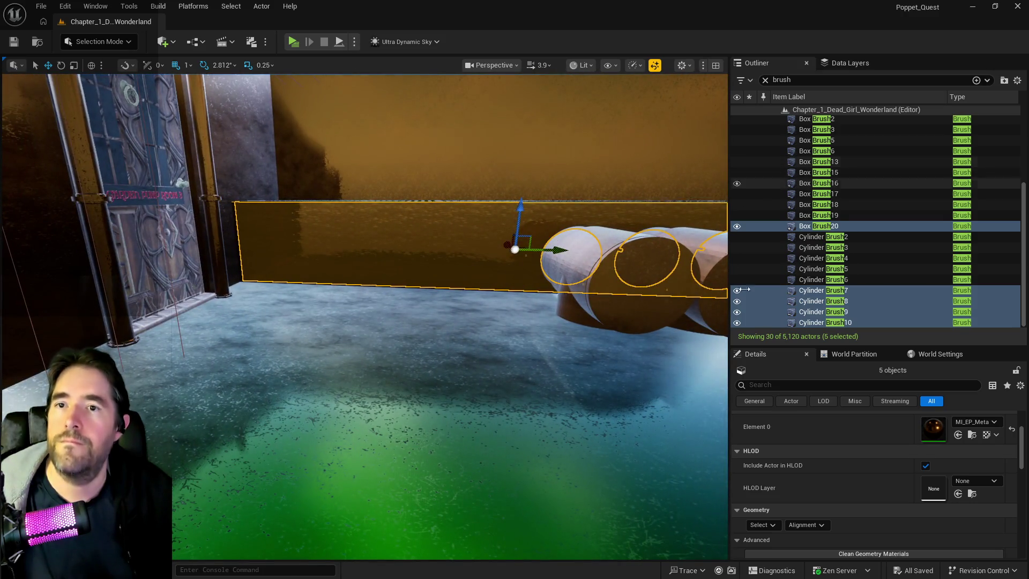
click(760, 528)
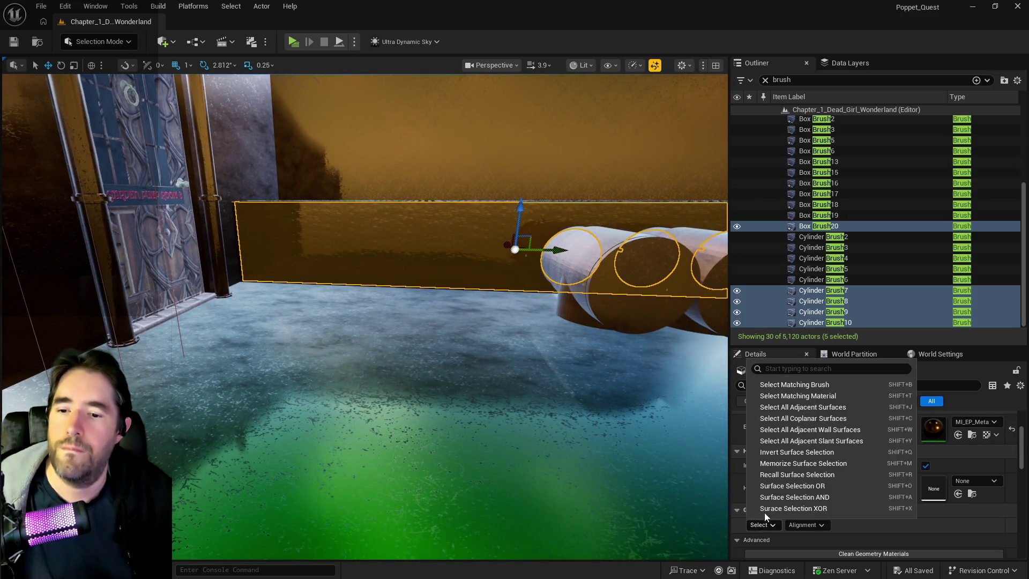
Select all adjacent surfaces and change Scale U and V from 21.75 to 10
click(776, 407)
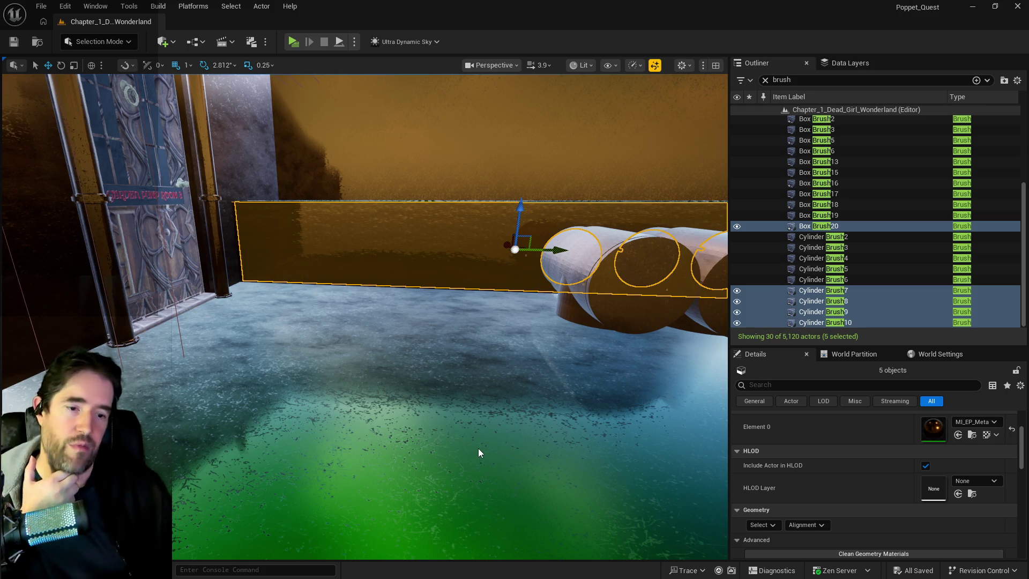
scroll(893, 542, down, 6)
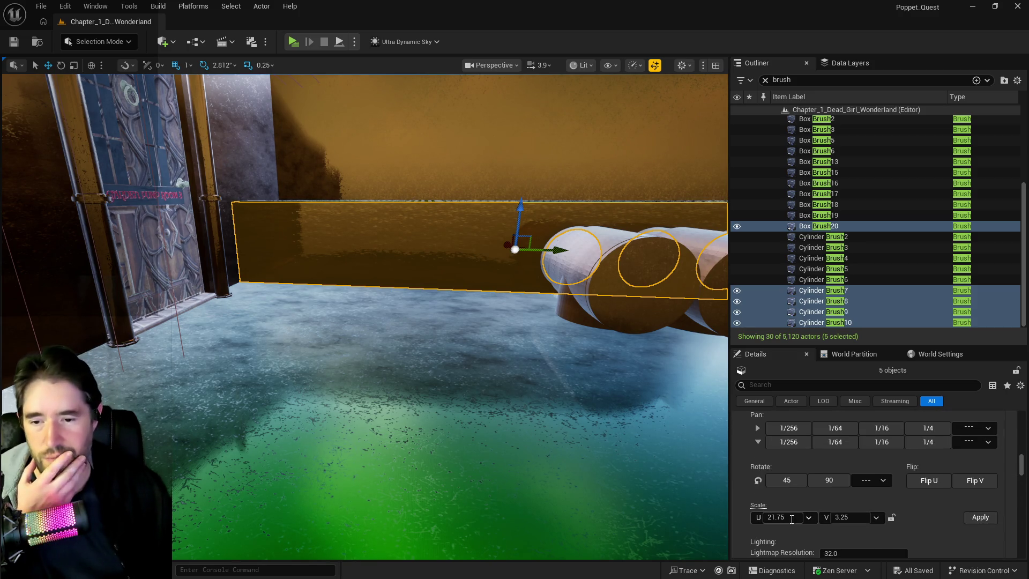
click(791, 519)
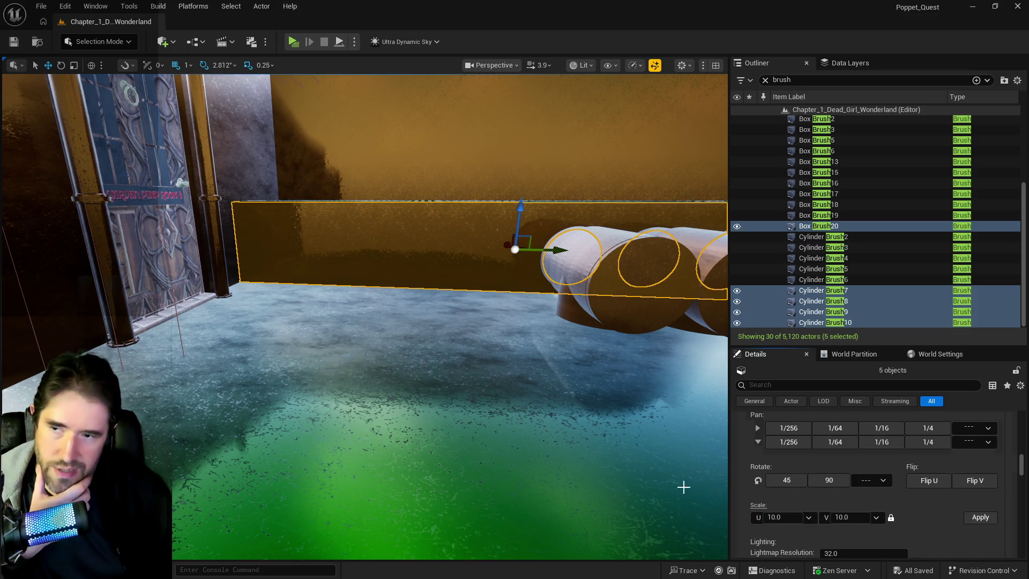
drag(606, 480, 606, 481)
scroll(856, 529, down, 5)
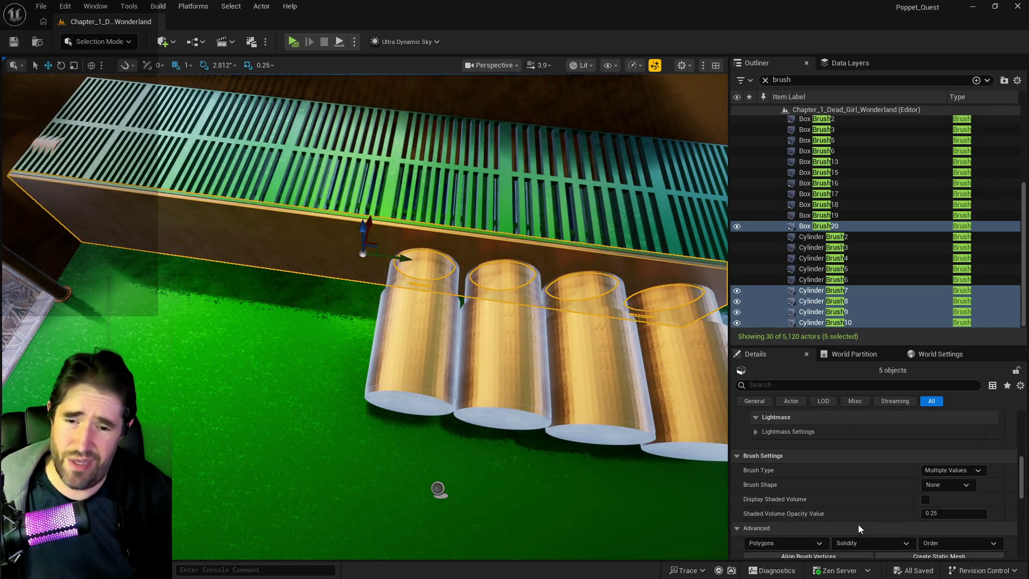
scroll(857, 524, down, 2)
Start converting the brushes to a static mesh saved in the Depths_Control_Room folder
click(881, 506)
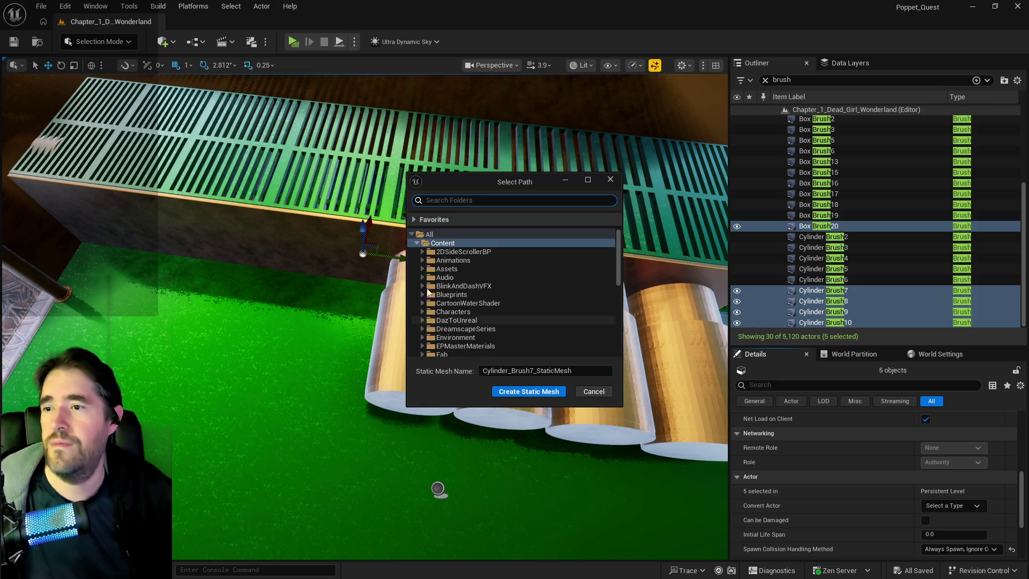
click(423, 242)
click(422, 251)
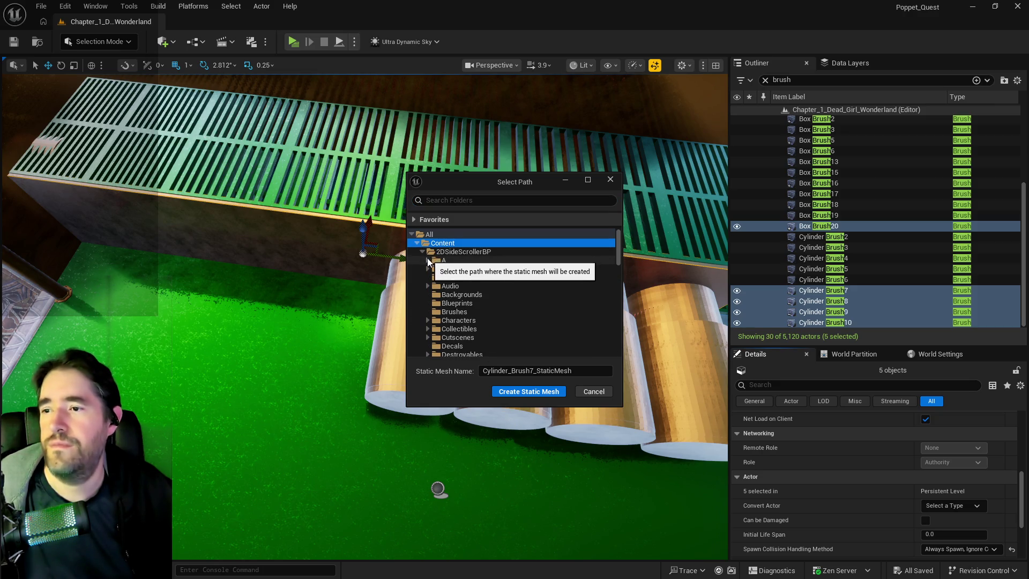
click(427, 260)
scroll(465, 302, down, 3)
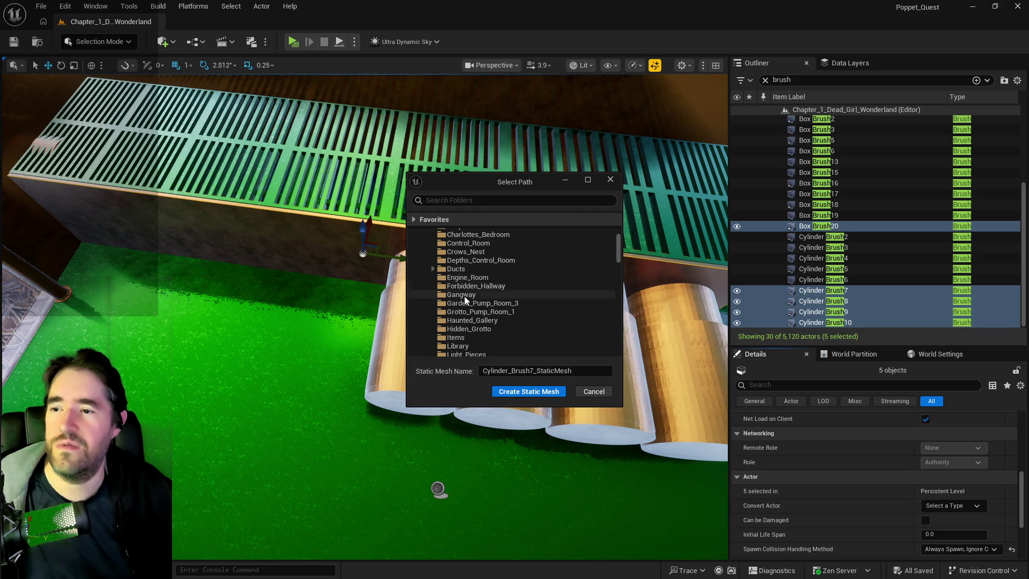
click(456, 260)
scroll(485, 311, up, 1)
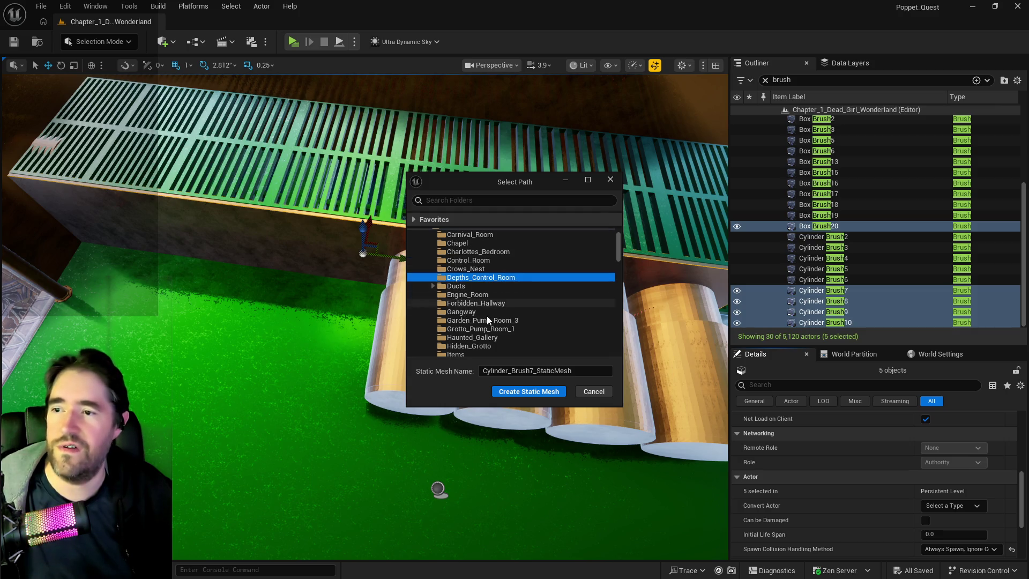
Name the mesh SM_Depth_Control_Mini_Wall_1 and create it
double_click(581, 369)
text(SM_)
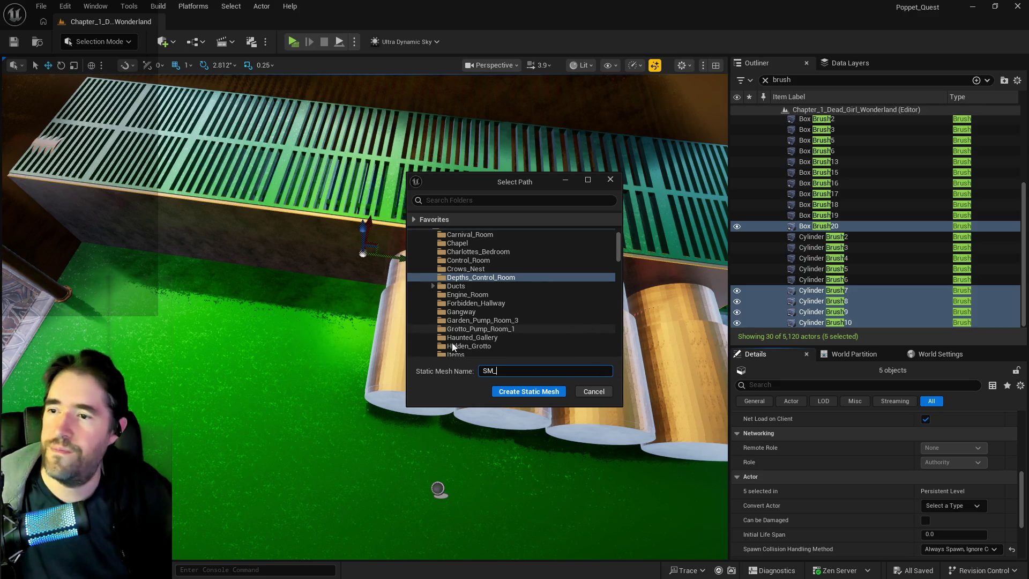
text(D)
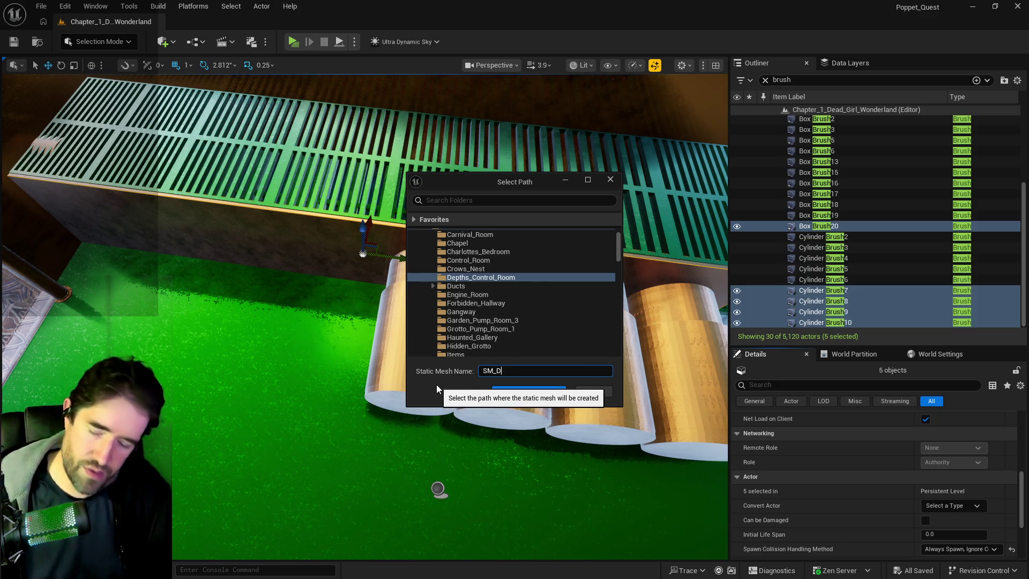
text(epth_Control_)
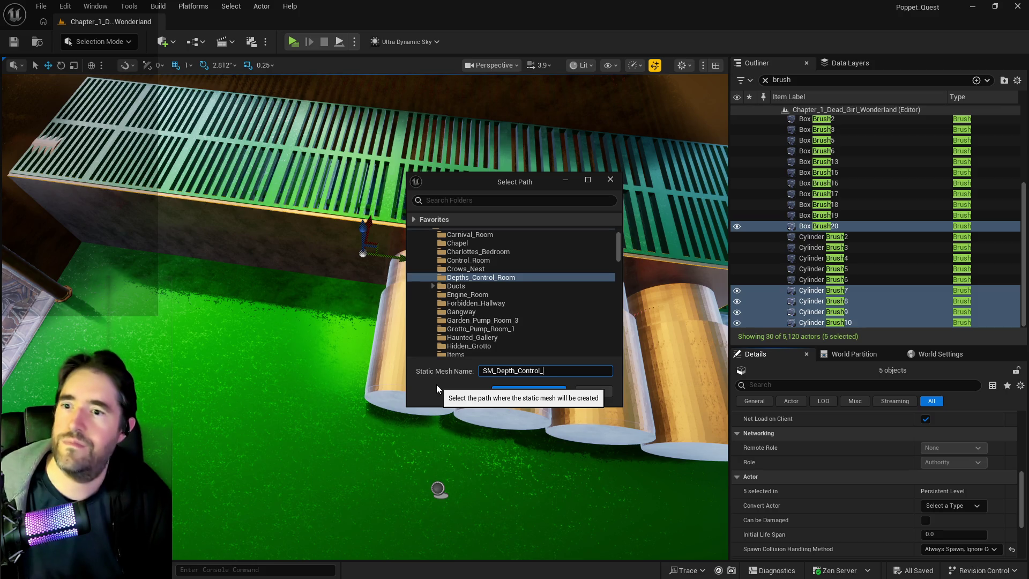
text(Mini_Wall)
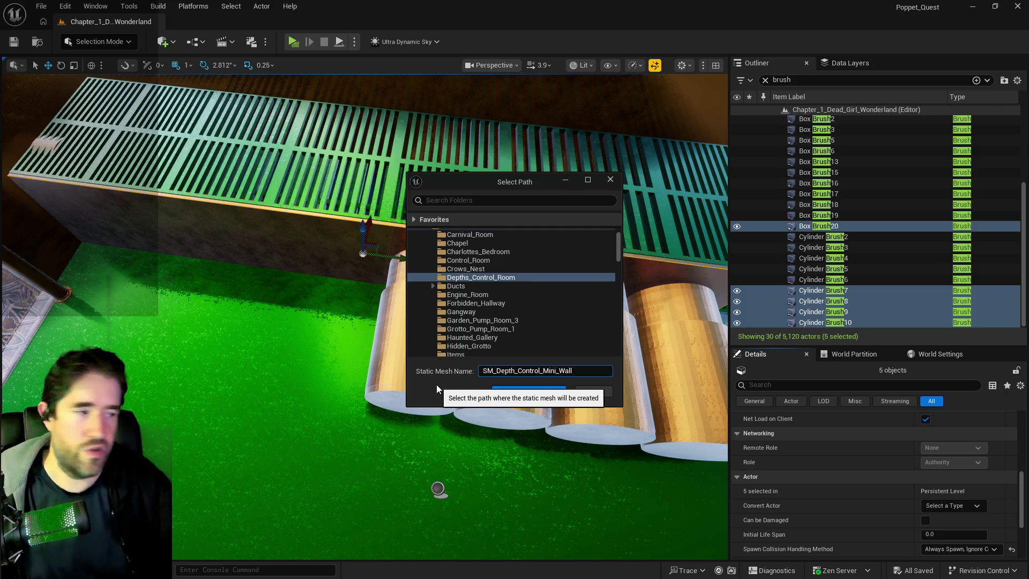
text(_1)
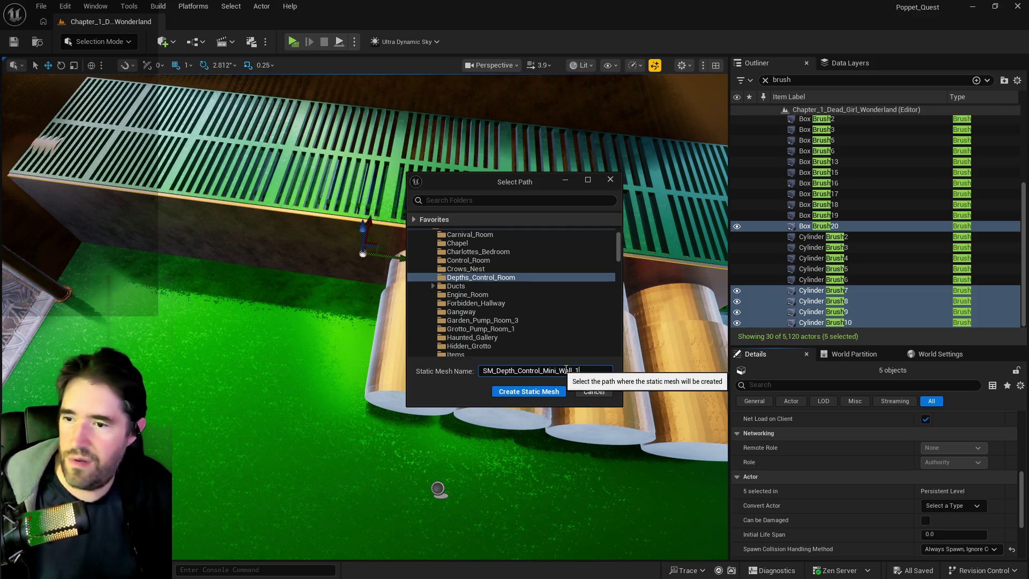
drag(575, 371, 482, 371)
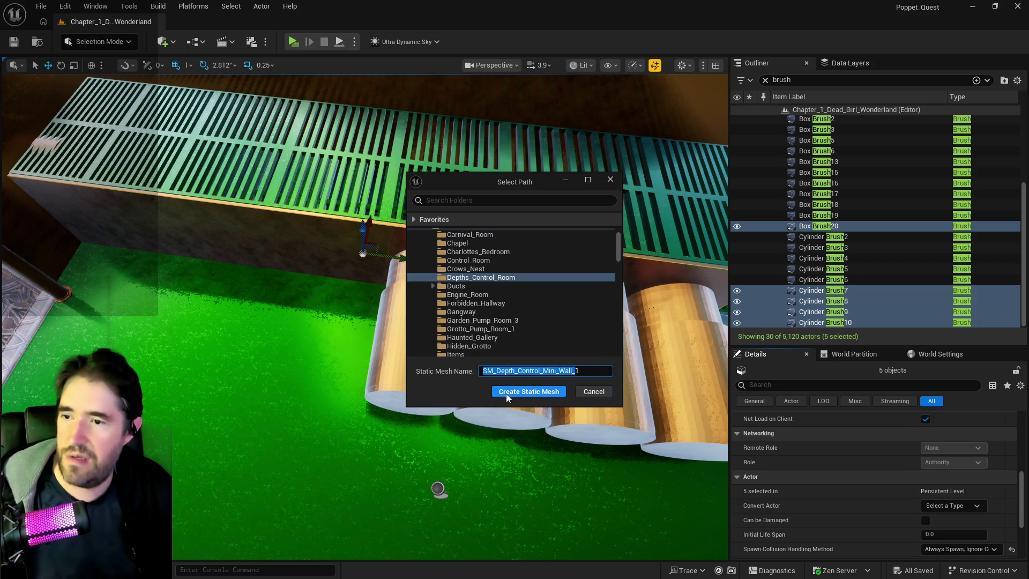
click(507, 397)
mouse_move(569, 356)
mouse_down()
mouse_move(535, 321)
mouse_move(496, 308)
mouse_move(496, 321)
mouse_up()
Edit the mini wall mesh and set its second material slot to MI_EP_MetalExample02z_Edit
right_click(496, 321)
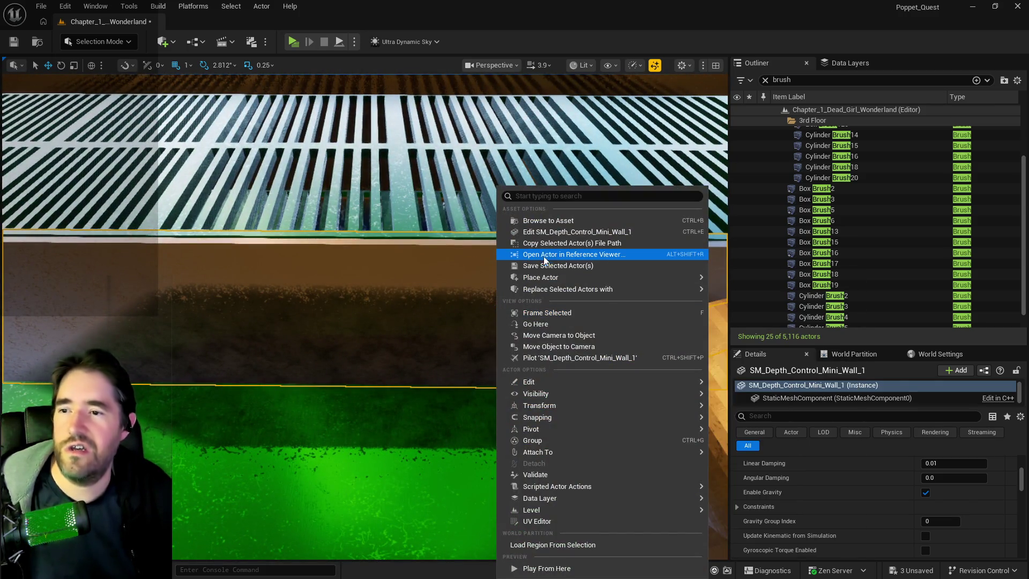
click(564, 235)
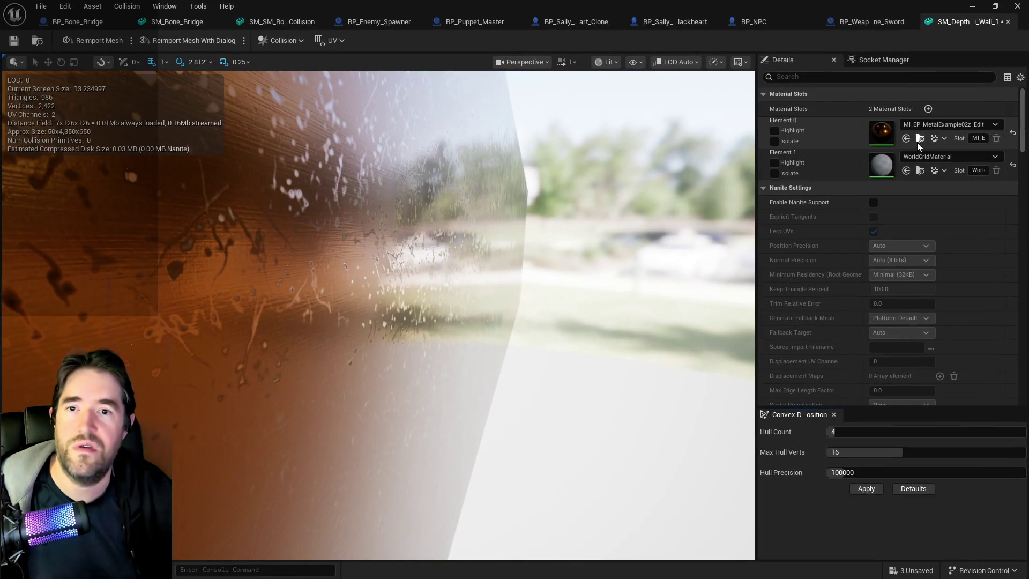
click(905, 170)
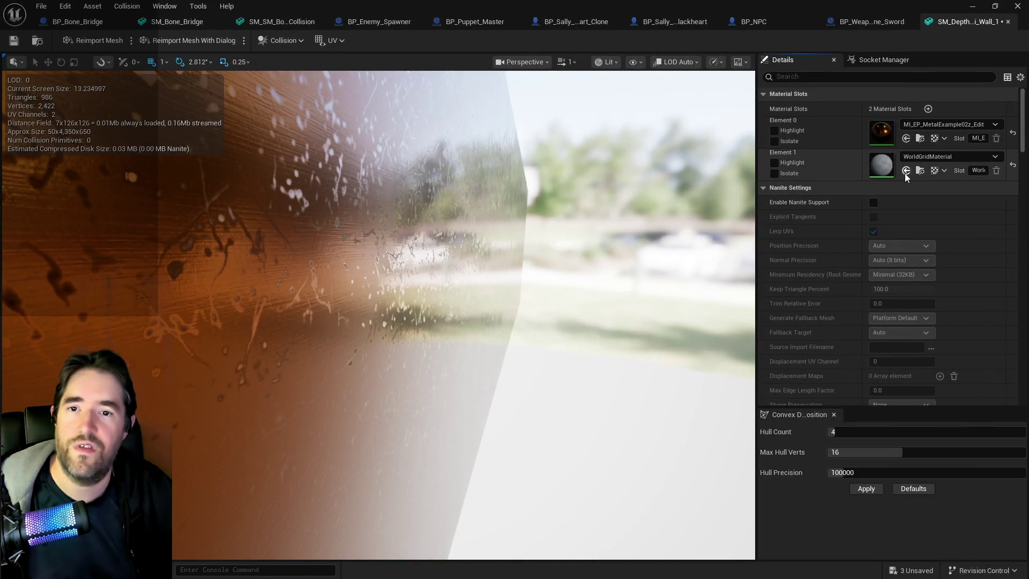
Set Collision Complexity to Use Complex Collision As Simple and save the mesh
click(805, 77)
text(com)
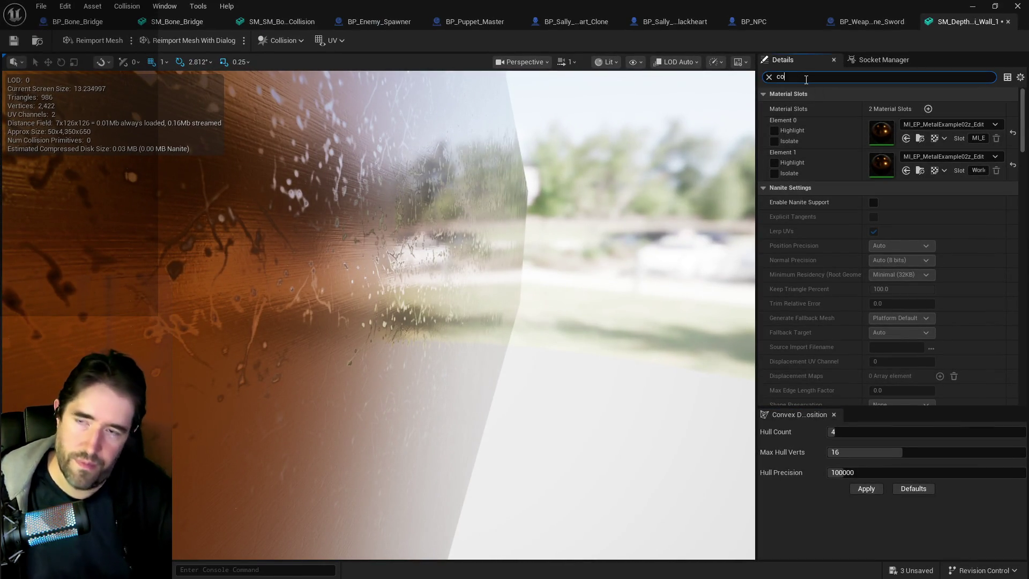
click(904, 224)
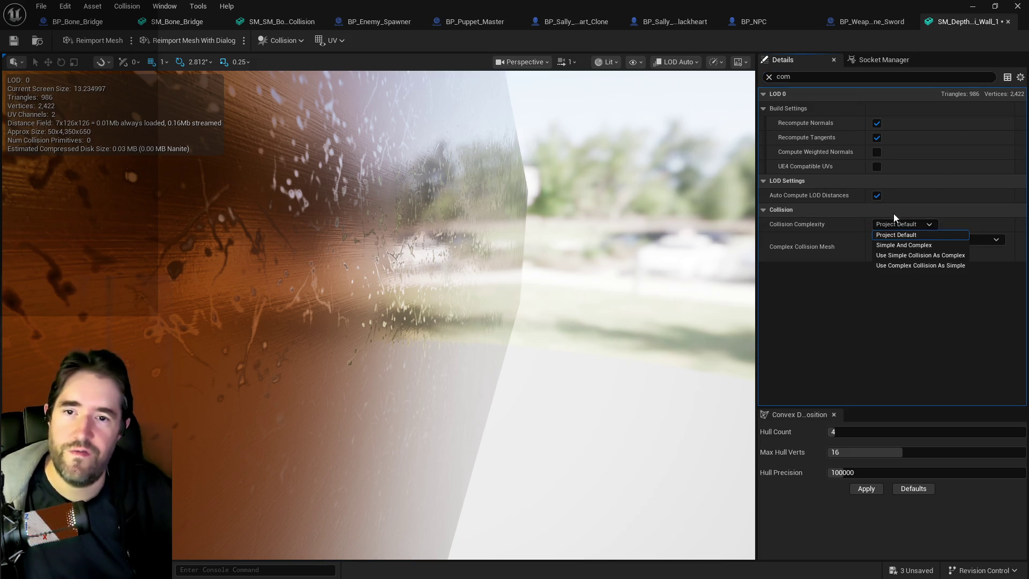
click(891, 266)
click(14, 40)
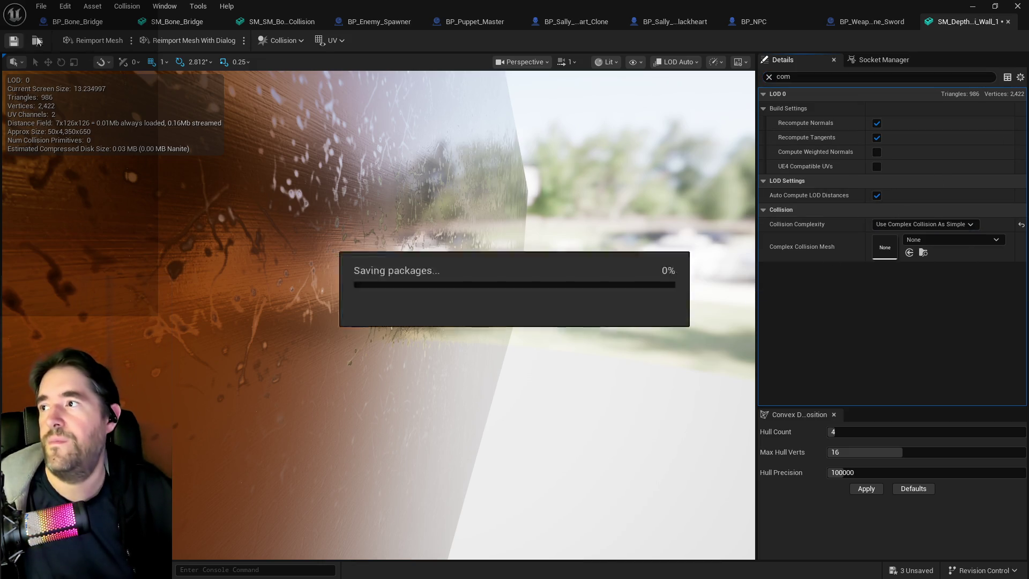
key(alt+Tab)
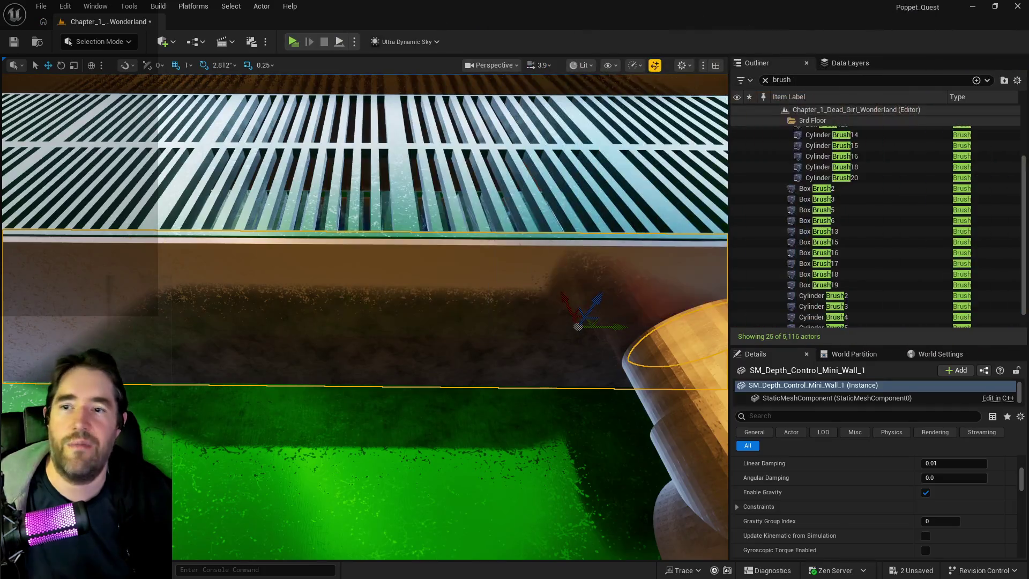
mouse_move(480, 331)
mouse_down()
mouse_move(457, 219)
mouse_move(525, 241)
mouse_move(505, 315)
mouse_up()
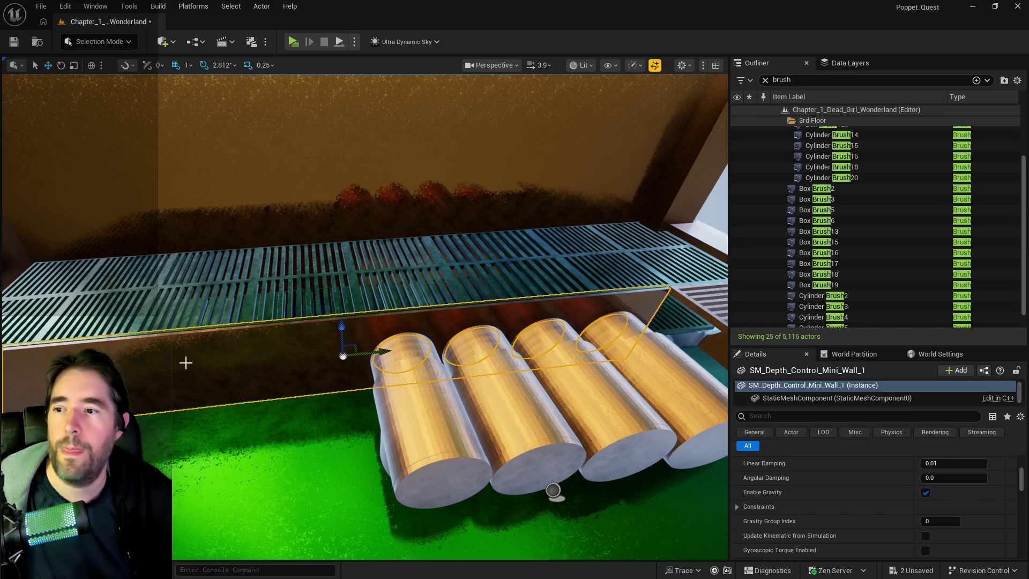
Clear the Outliner's brush filter and select the mini wall plus both Large_Grates
click(821, 65)
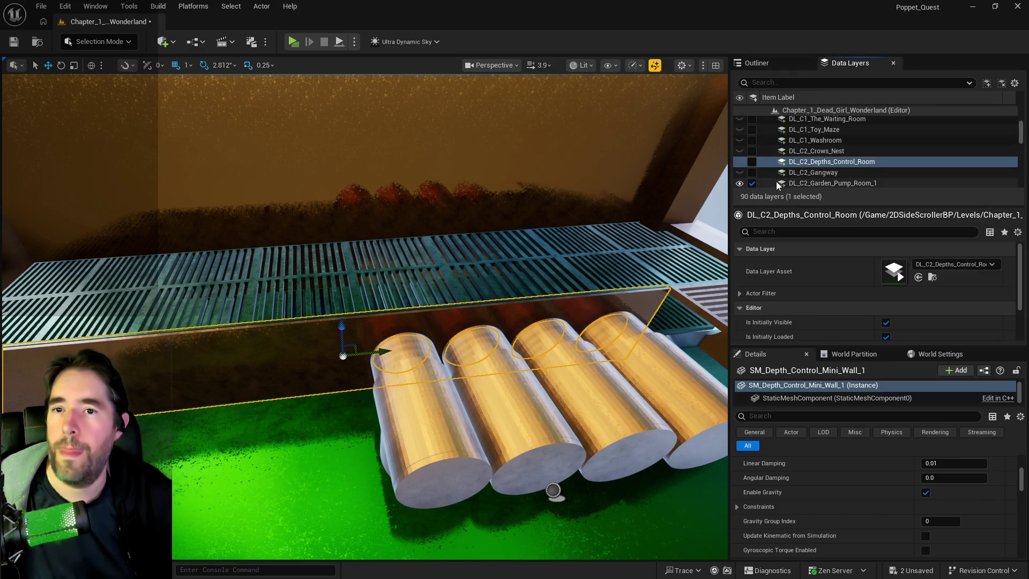
click(757, 63)
click(765, 79)
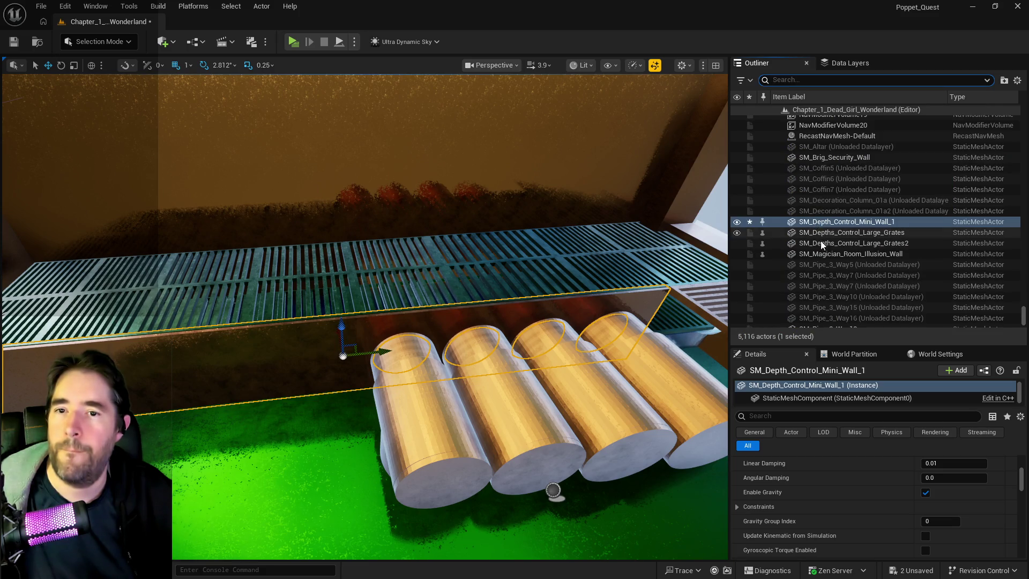
shift+click(819, 242)
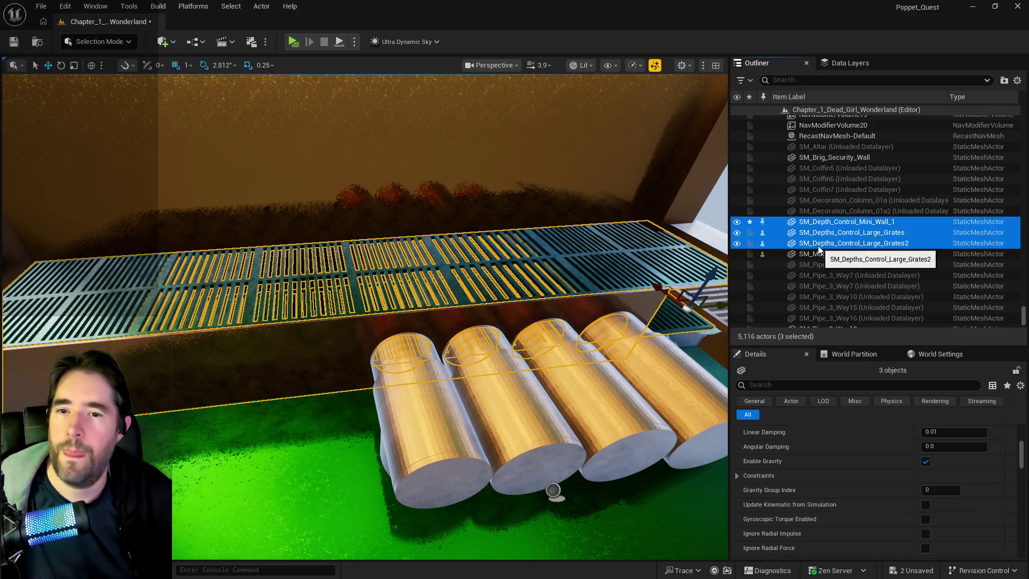
With those actors selected, bring up the DL_C2_Depths_Control_Room data layer's options
right_click(808, 240)
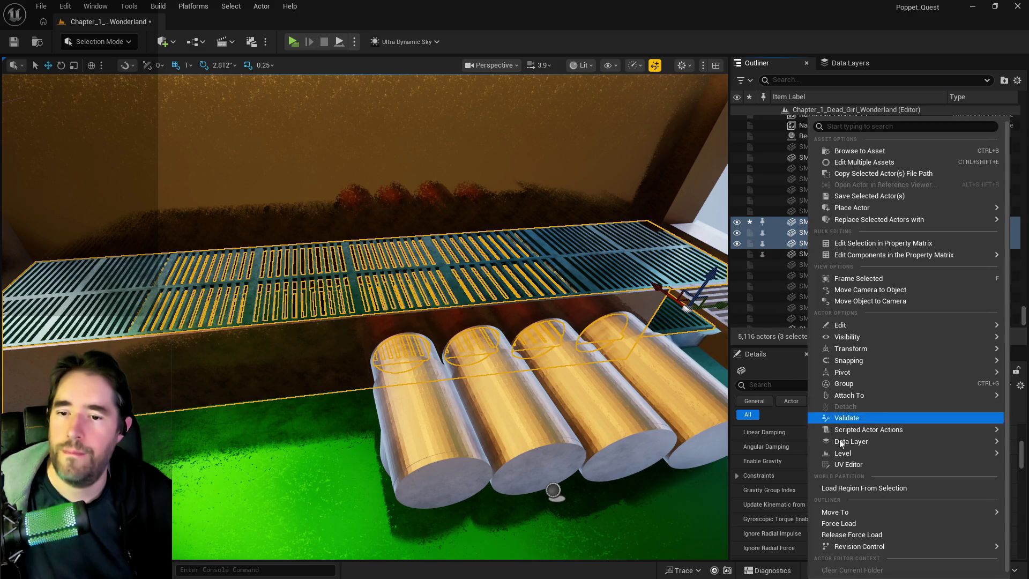
mouse_move(851, 515)
text(depth)
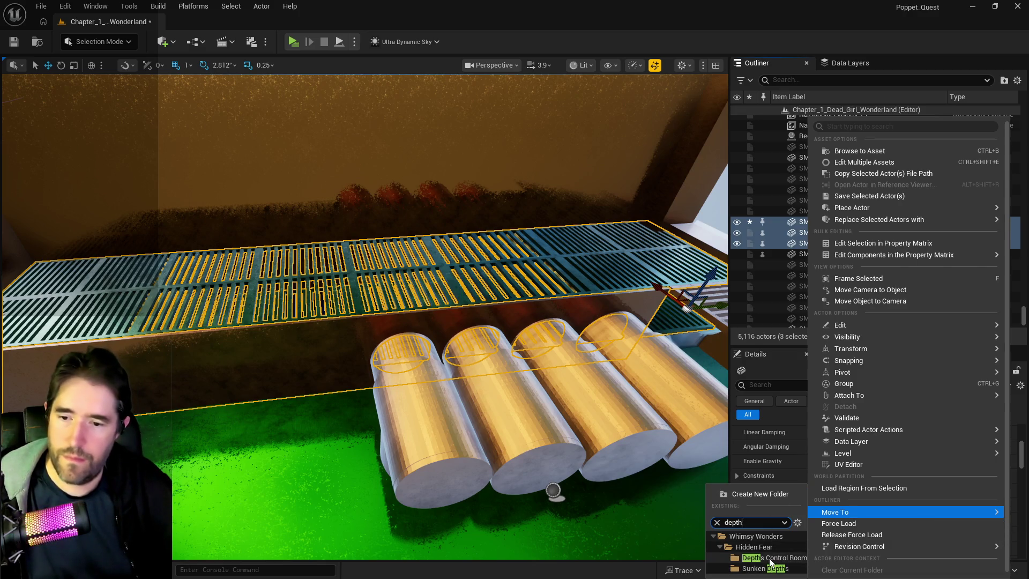
click(772, 558)
click(847, 63)
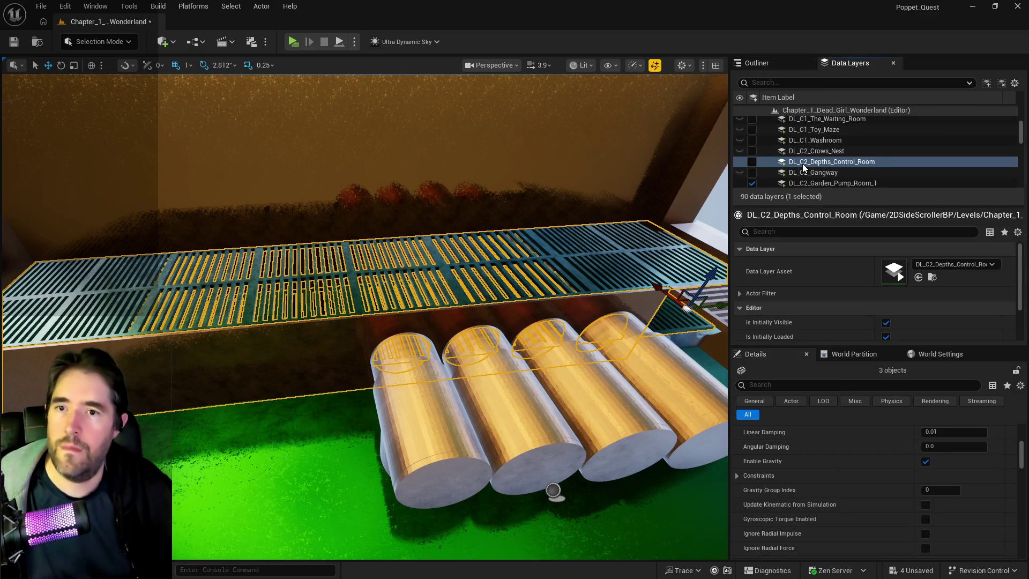
right_click(803, 163)
Add the selected grates and then Pool Kill Plane12 to DL_C2_Depths_Control_Room
click(785, 260)
drag(506, 298, 469, 298)
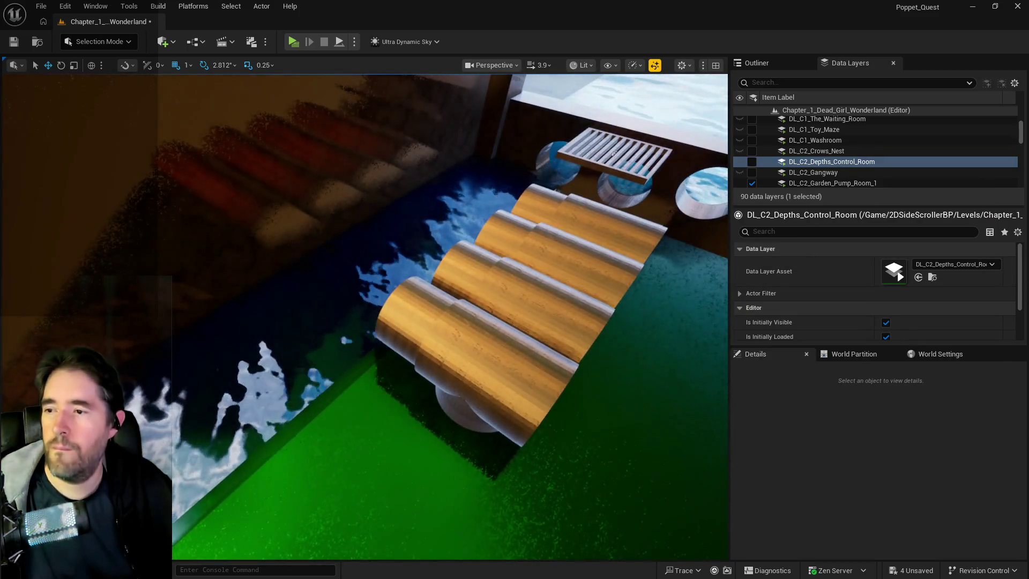
click(469, 298)
key(f)
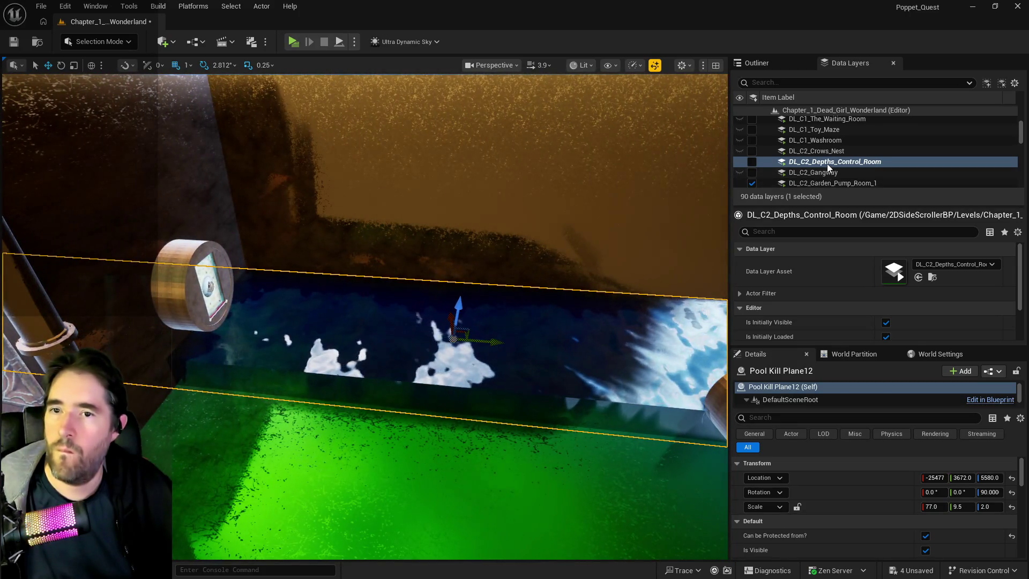
right_click(828, 163)
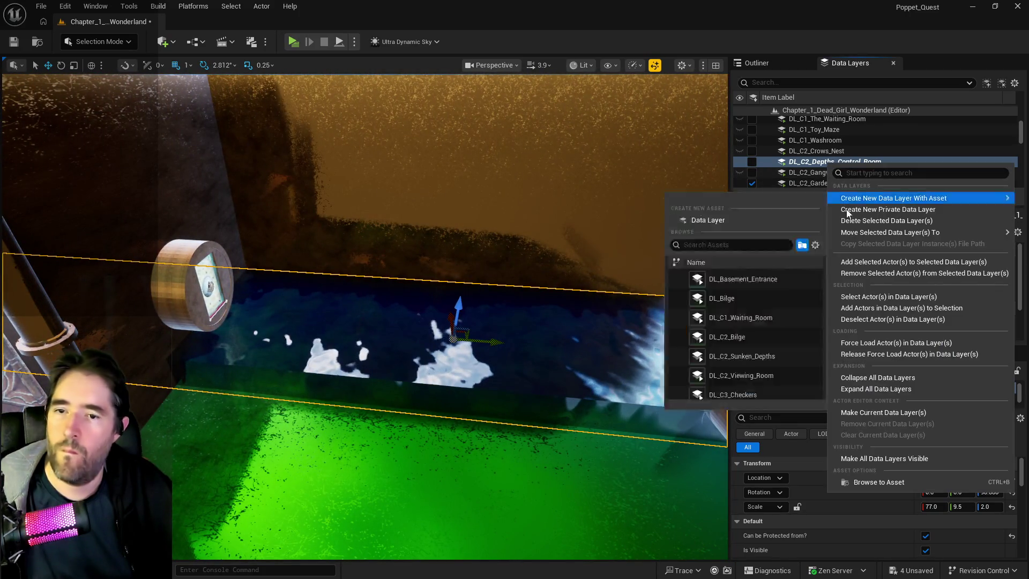
click(853, 262)
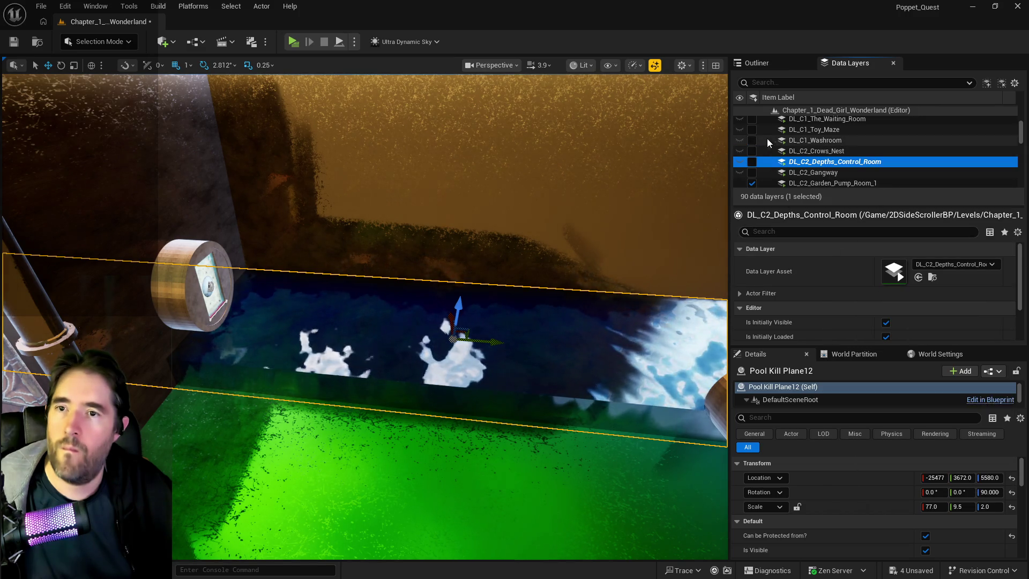
Add the destroyable duct vent grate to DL_C2_Depths_Control_Room
drag(482, 321, 375, 311)
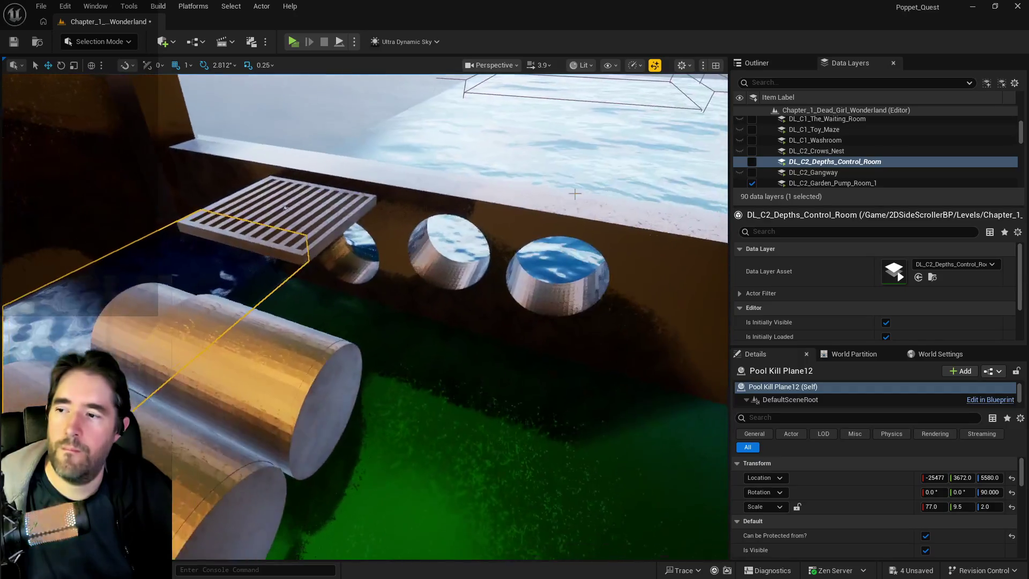
click(287, 214)
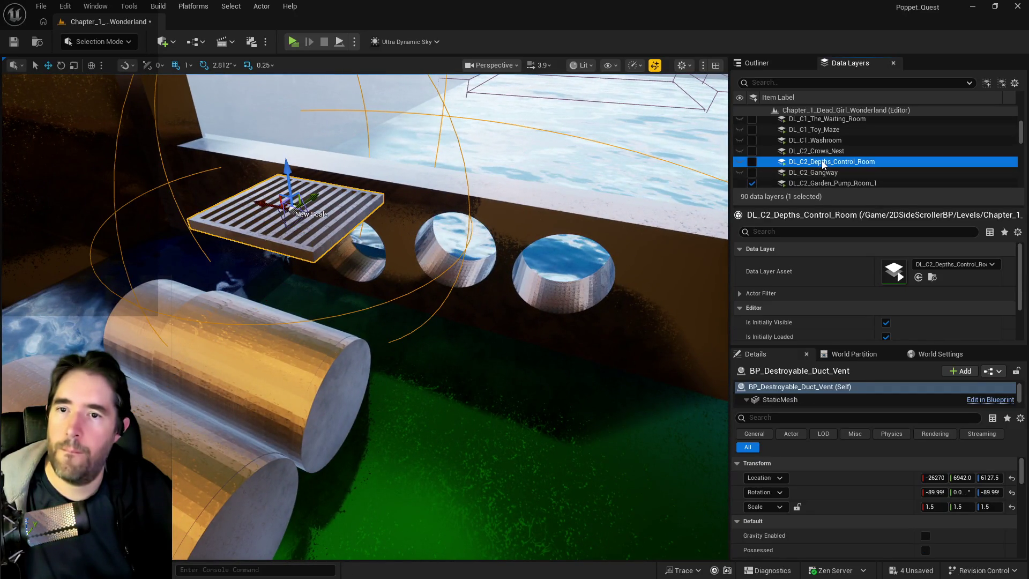
right_click(812, 161)
click(858, 259)
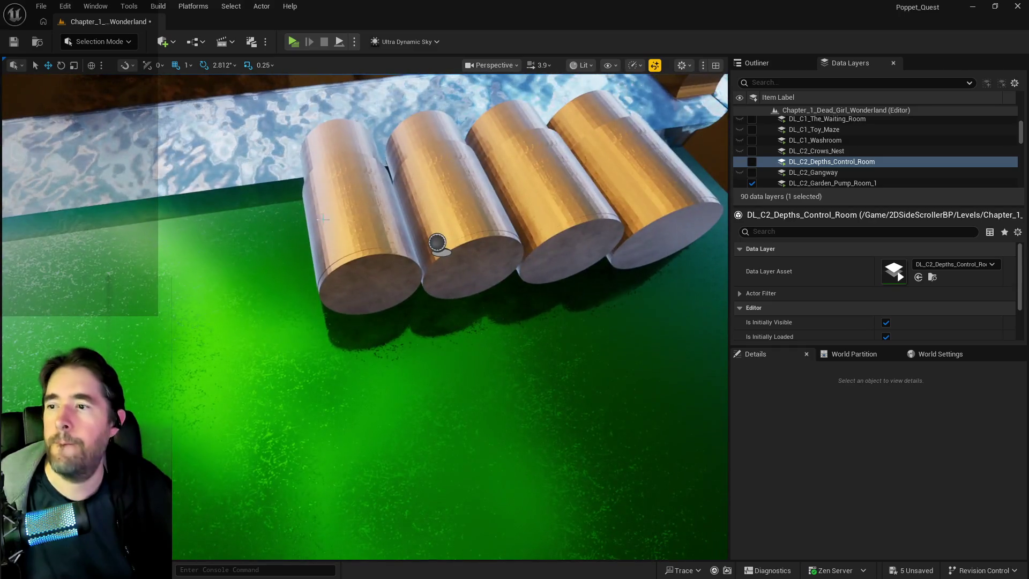
Select the control-room pipe cylinders and their end caps
click(345, 220)
ctrl+click(435, 182)
ctrl+click(541, 214)
ctrl+click(611, 170)
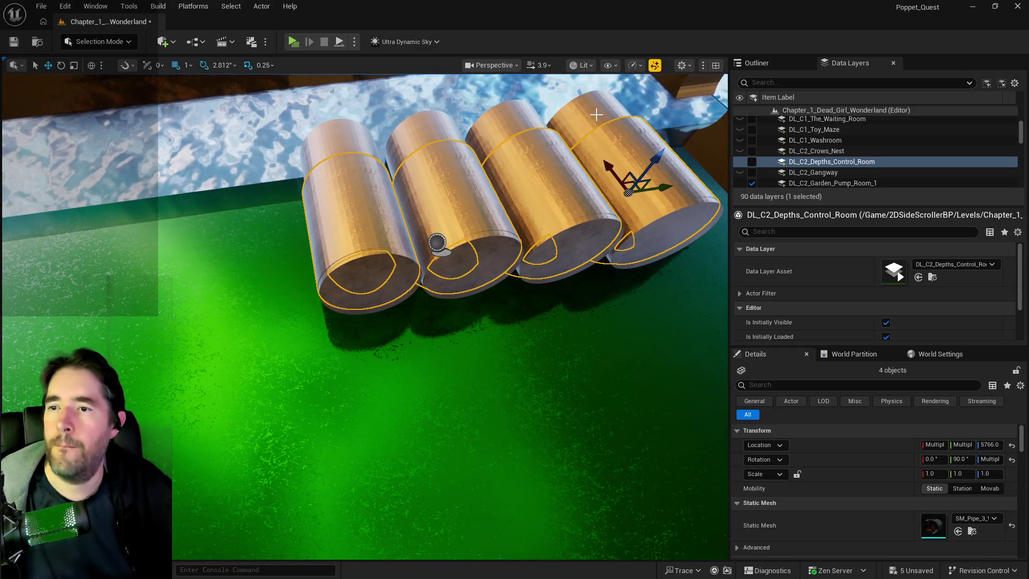
ctrl+click(579, 115)
ctrl+click(501, 123)
ctrl+click(435, 130)
ctrl+click(324, 177)
key(f)
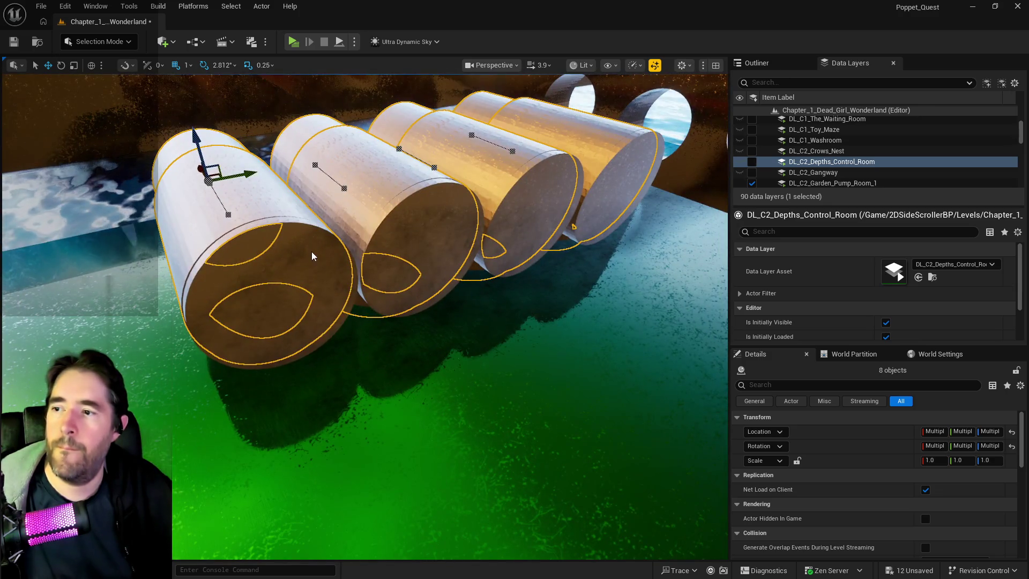
ctrl+click(311, 256)
ctrl+click(421, 237)
ctrl+click(530, 205)
ctrl+click(579, 193)
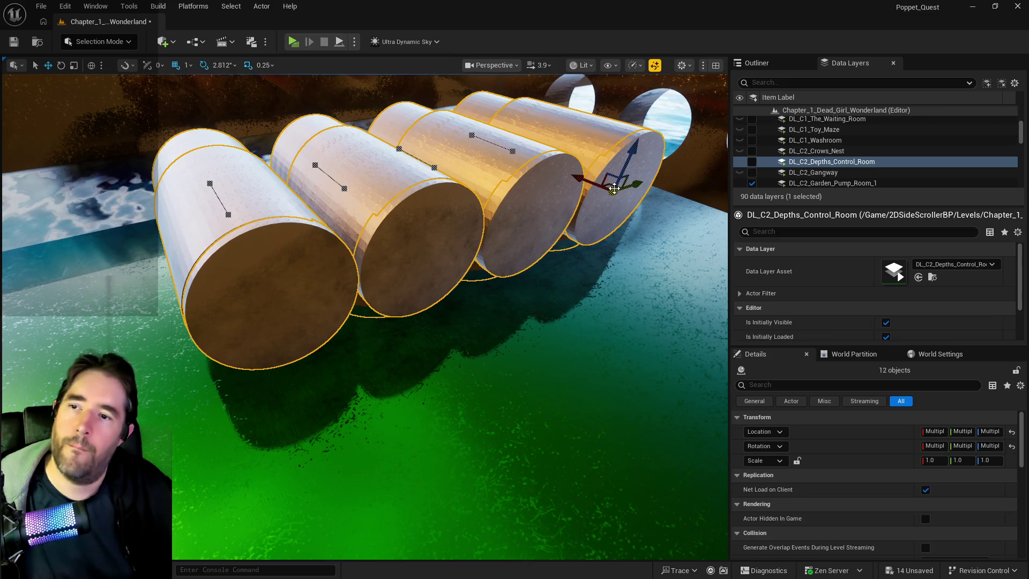
key(f)
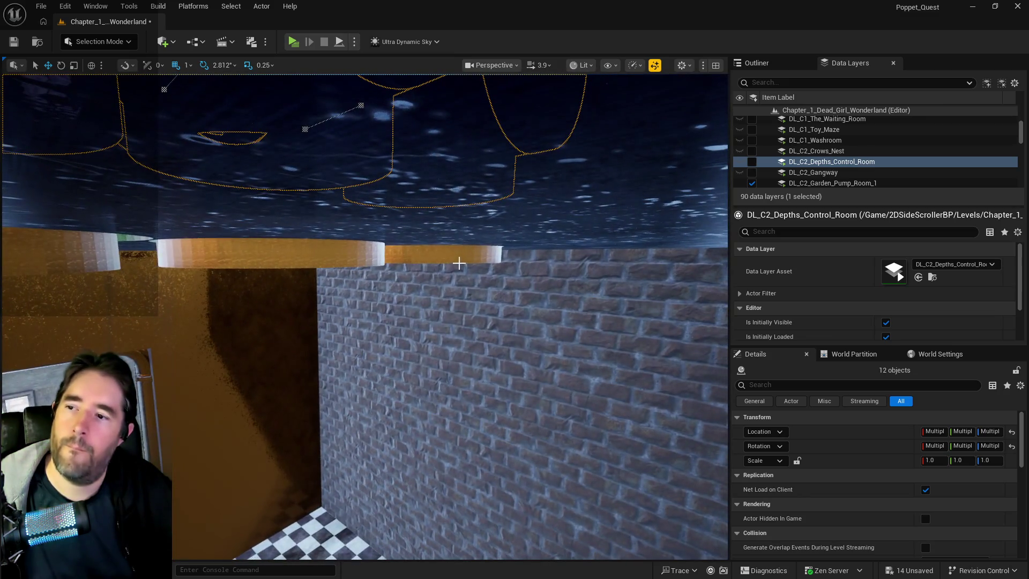
Select the remaining pipe pieces, skipping the brick wall, and add all pipes to DL_C2_Depths_Control_Room
ctrl+click(460, 262)
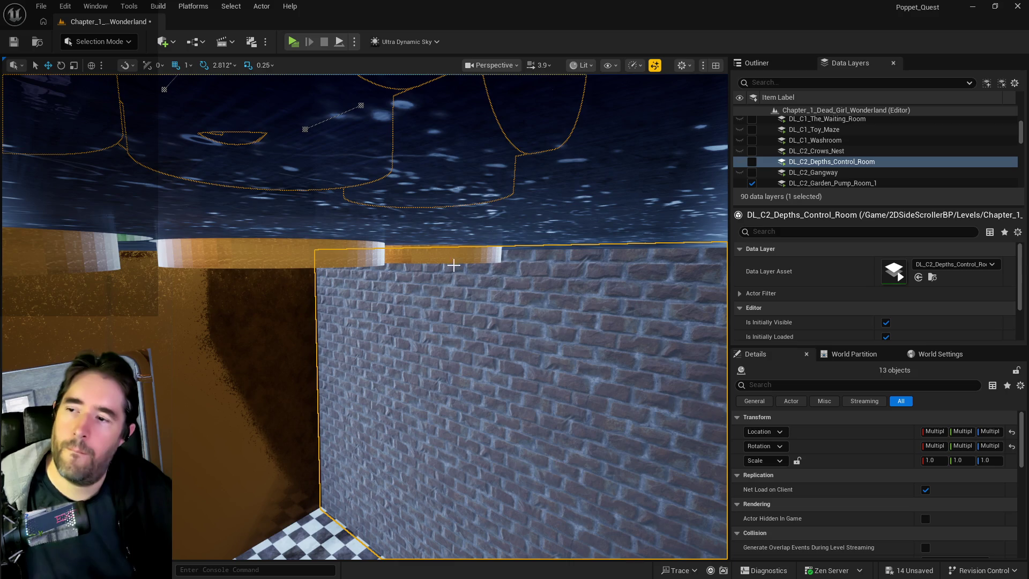
key(ctrl+z)
ctrl+click(452, 258)
ctrl+click(319, 260)
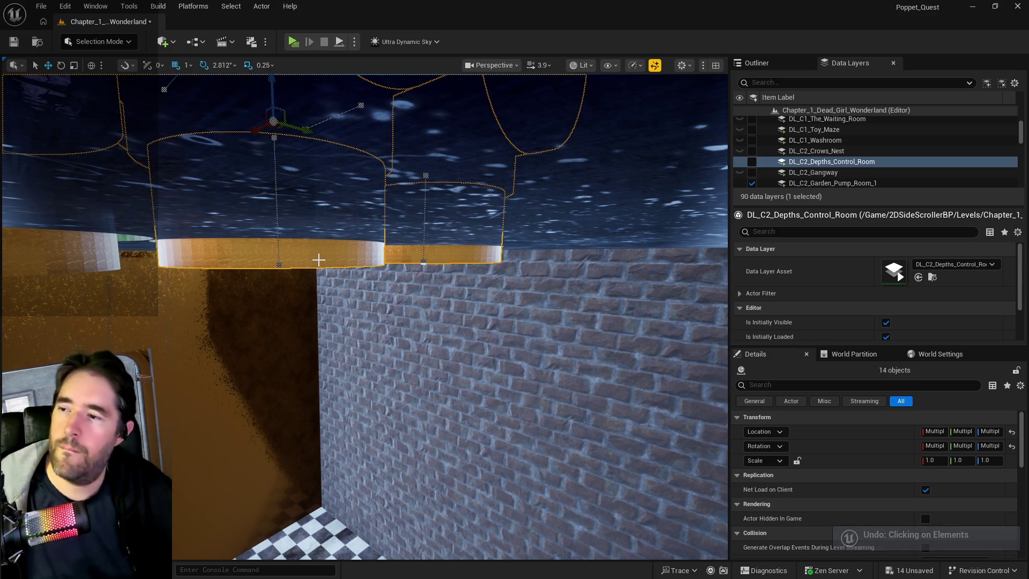
scroll(318, 259, down, 3)
ctrl+click(324, 255)
scroll(352, 262, up, 3)
ctrl+click(348, 263)
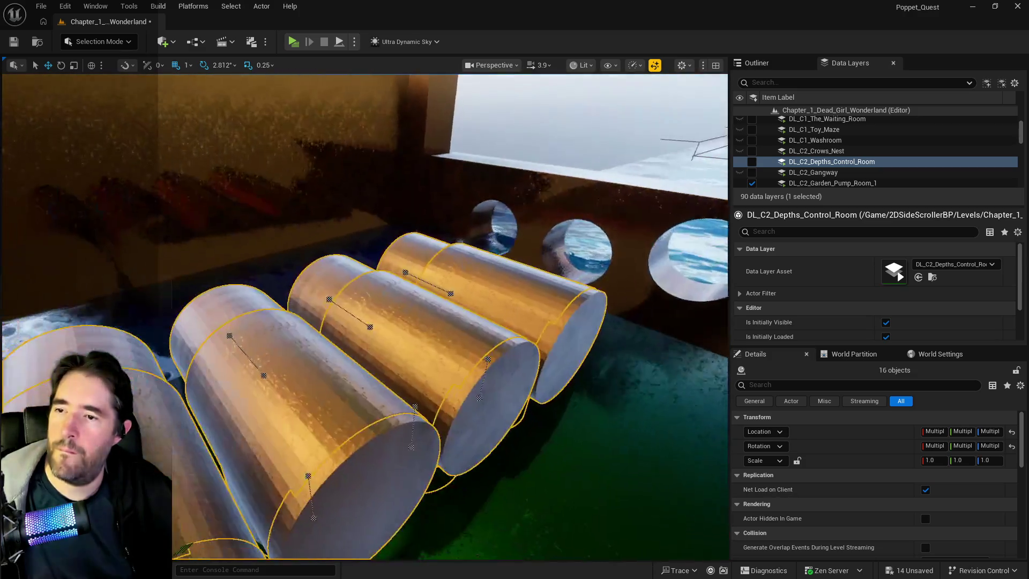
right_click(830, 161)
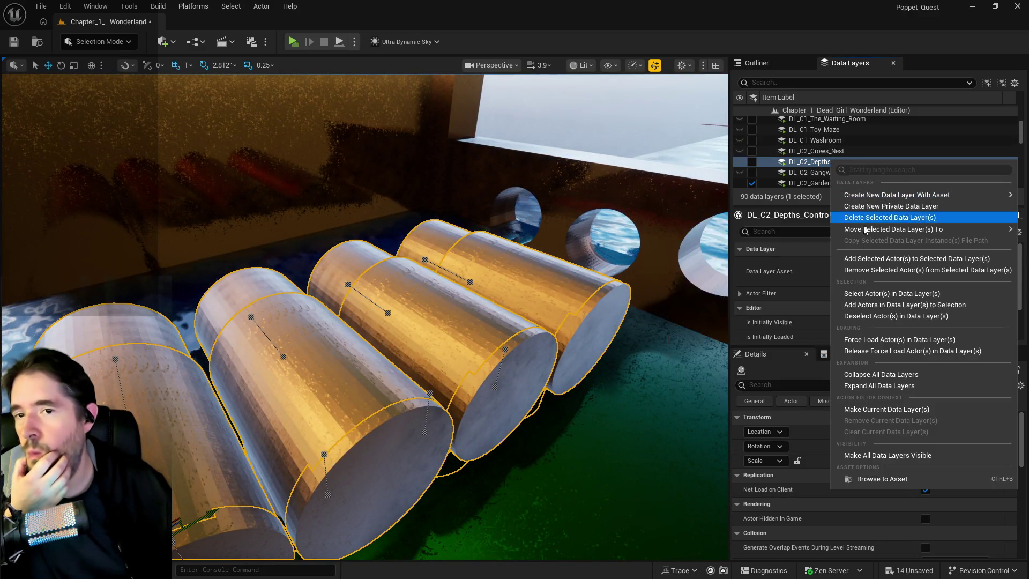
click(857, 258)
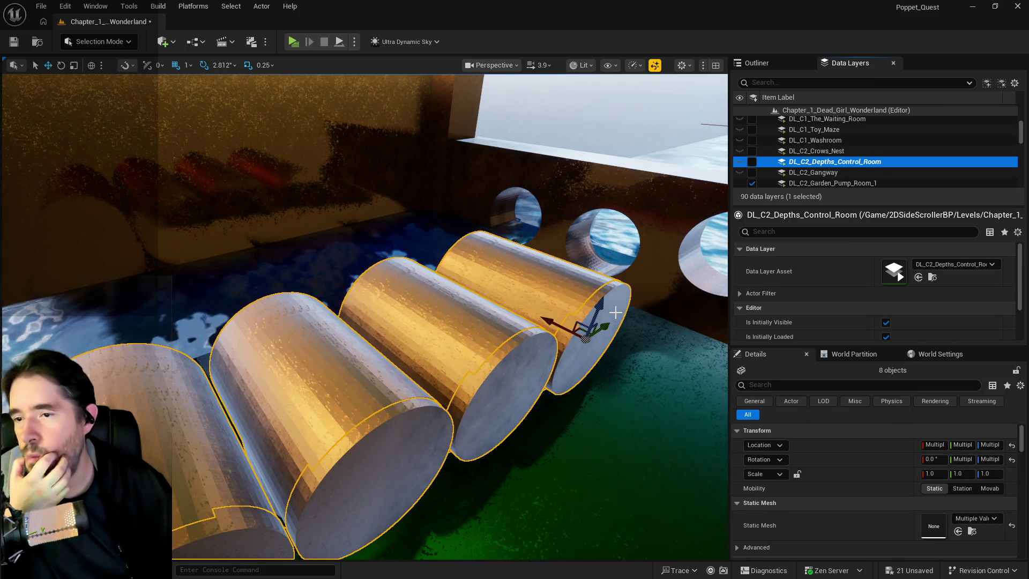
Remove the selected pipes from DL_C2_Garden_Pump_Room_3
scroll(849, 168, down, 5)
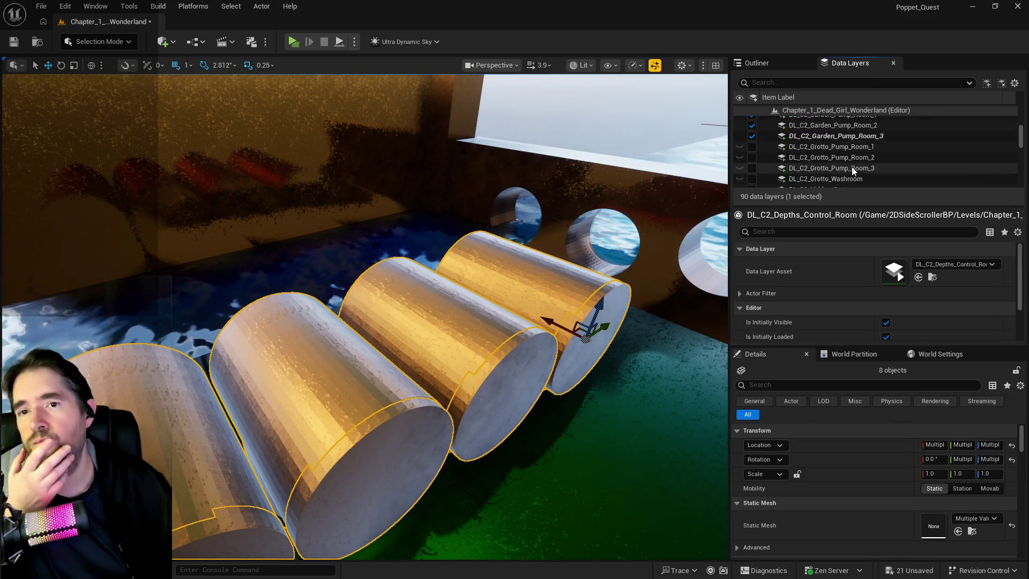
click(844, 154)
right_click(844, 155)
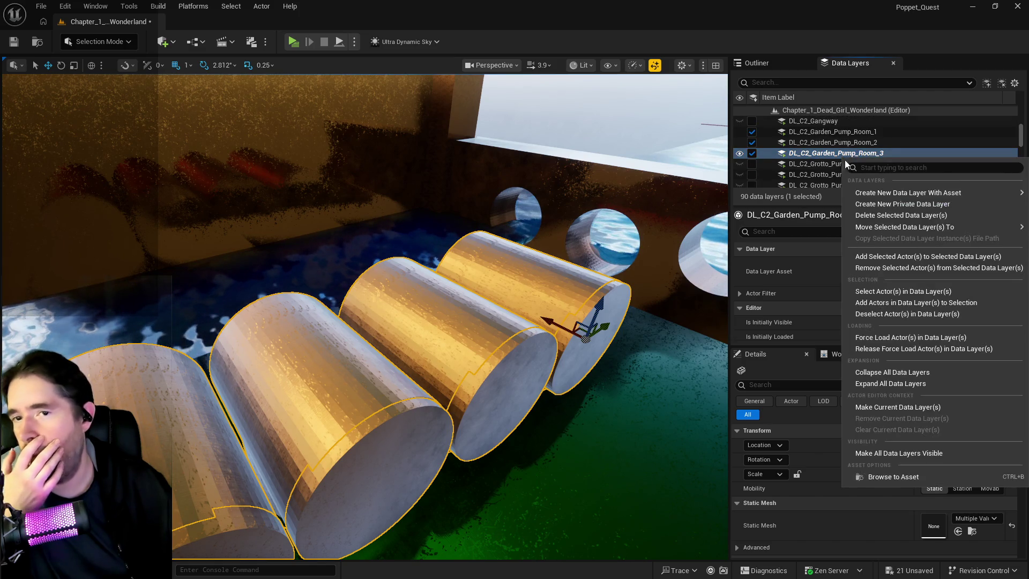
click(870, 270)
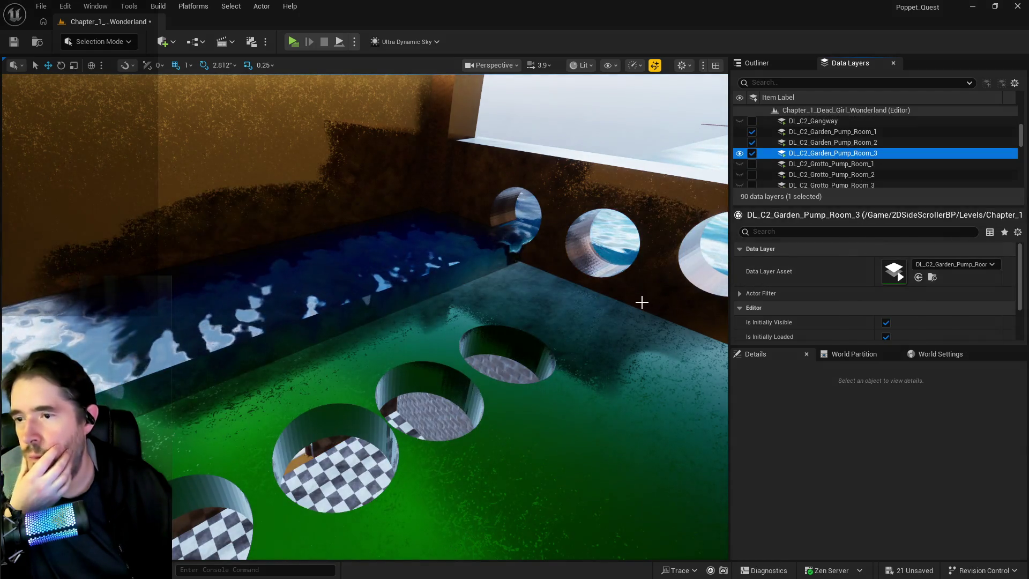
key(s)
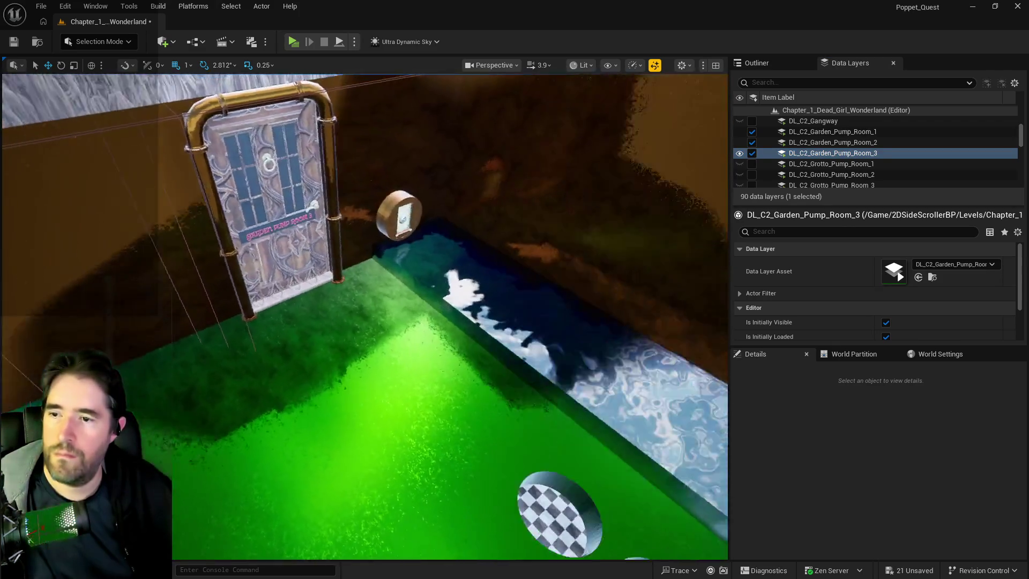
key(ctrl+s)
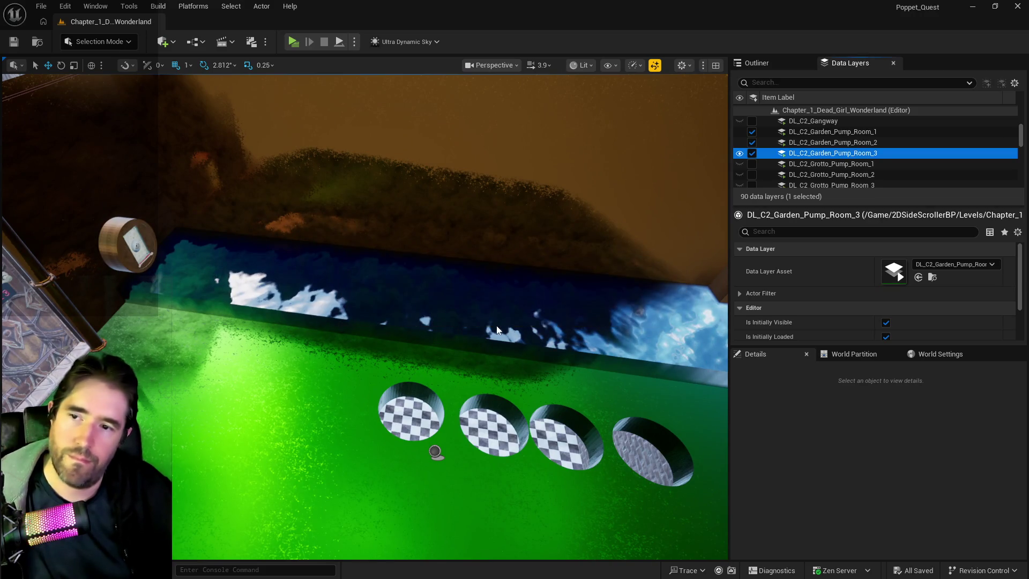
key(s)
key(w)
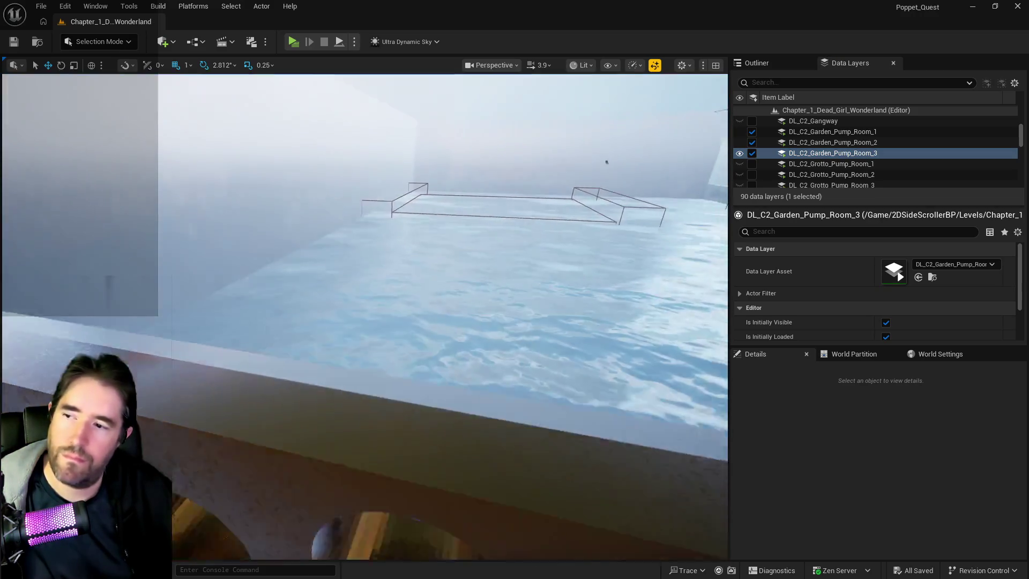
key(w)
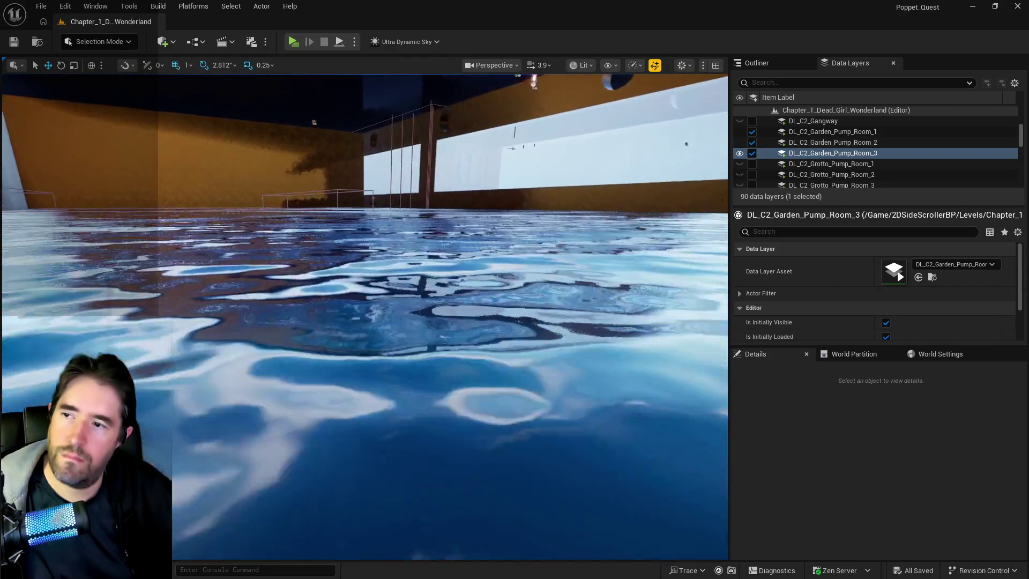
key(w)
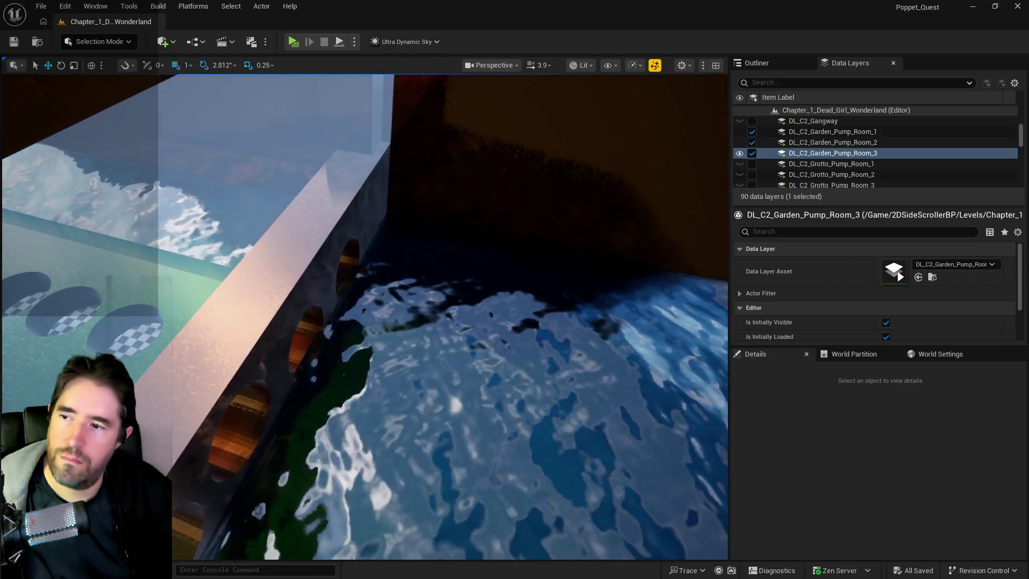
key(w)
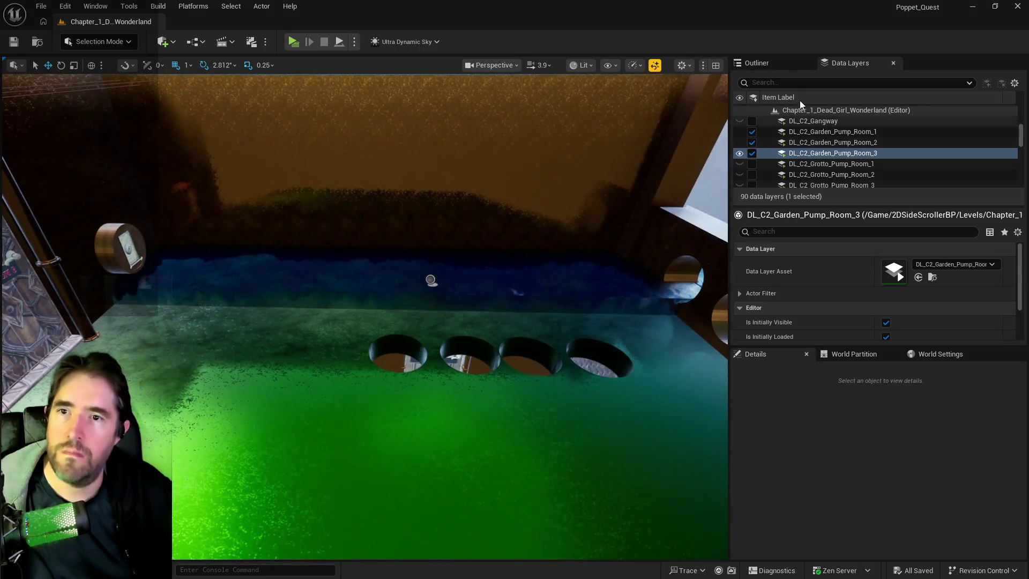
click(787, 63)
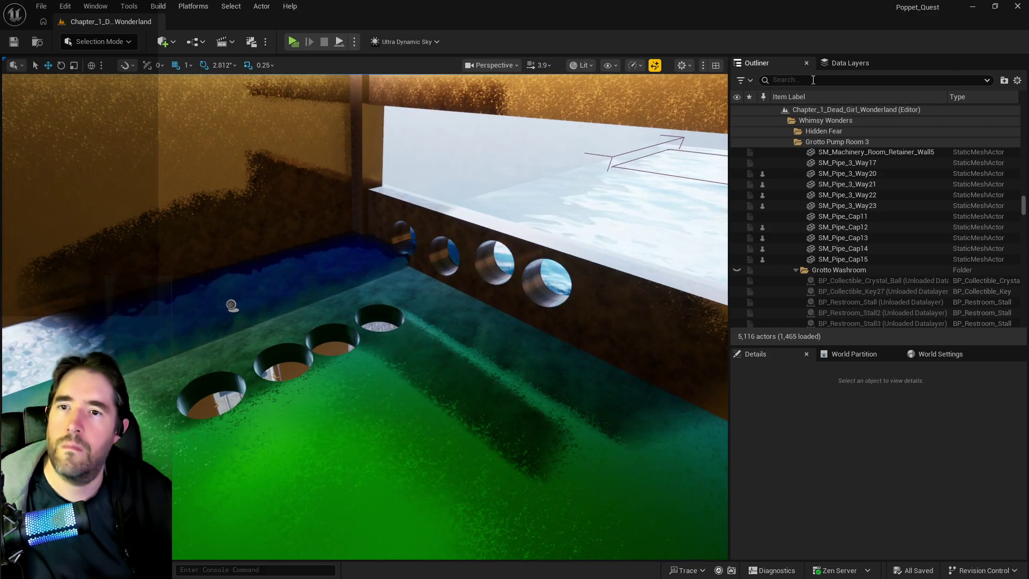
click(850, 62)
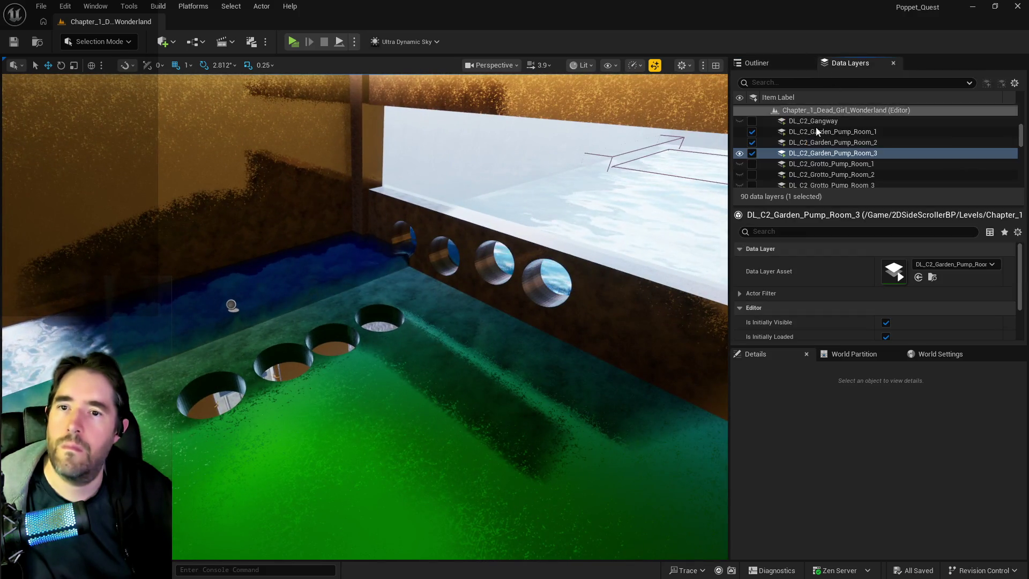
Close the SM_Depth wall Static Mesh editor tab
key(alt+Tab)
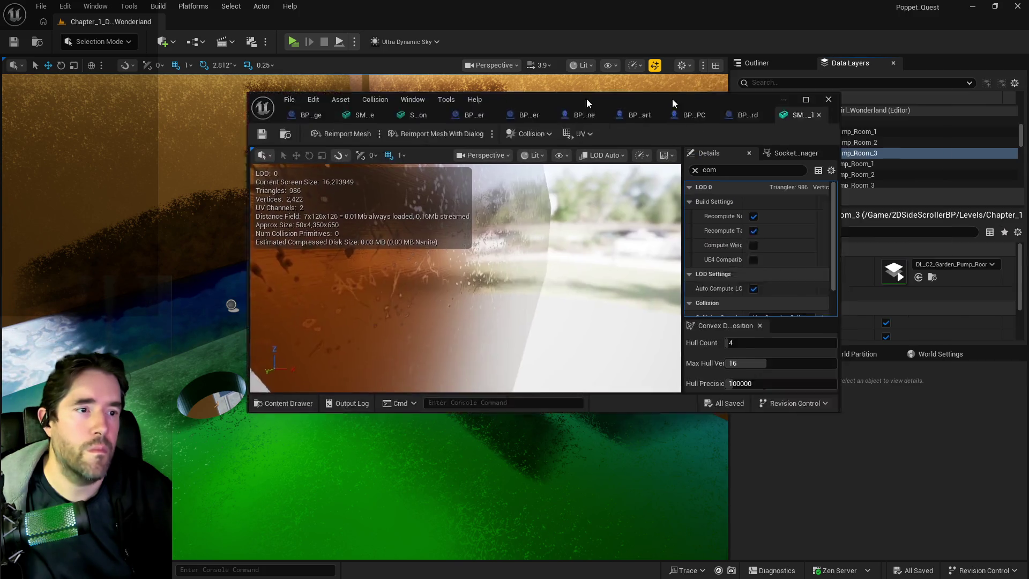
double_click(586, 98)
scroll(423, 255, down, 5)
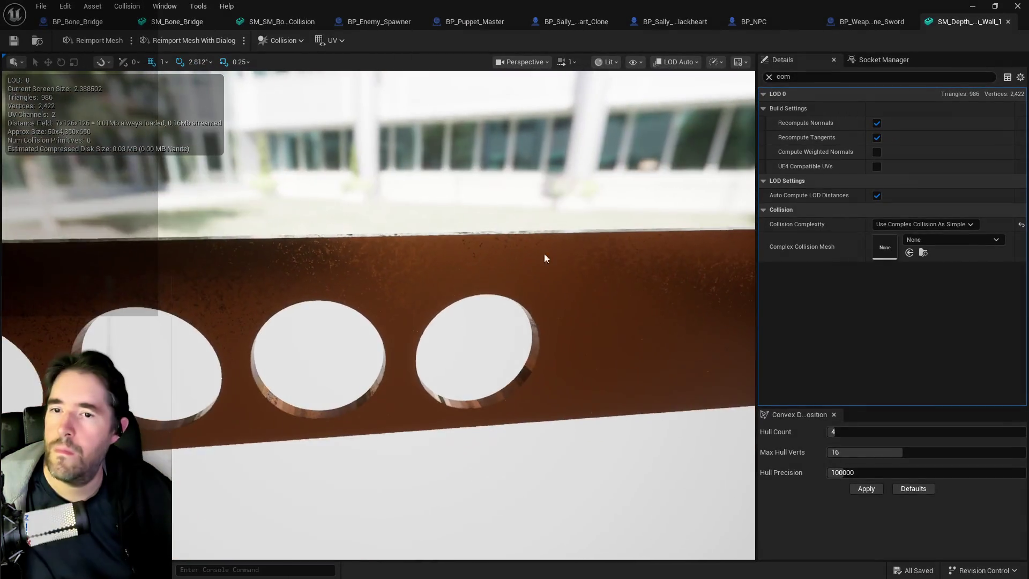
click(1008, 21)
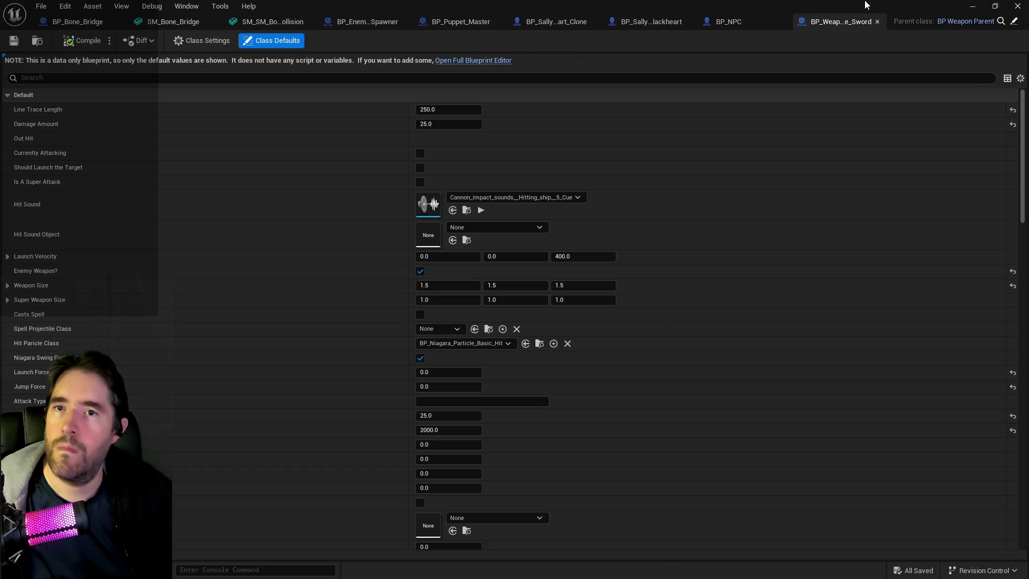
Filter the level editor's Outliner by 'brush' to list the 25 brush actors
key(alt+Tab)
click(792, 80)
text(brush)
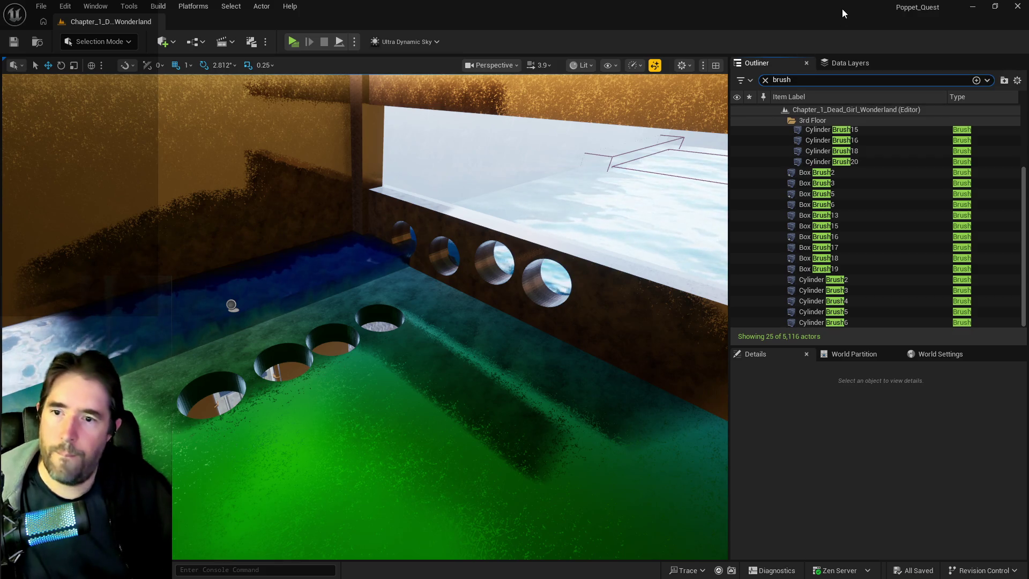
Focus the viewport on Cylinder Brush6, scaled 1.1 × 1.1 × 4.95, over the floor holes
mouse_move(601, 433)
mouse_down()
mouse_move(592, 472)
mouse_move(585, 427)
mouse_up()
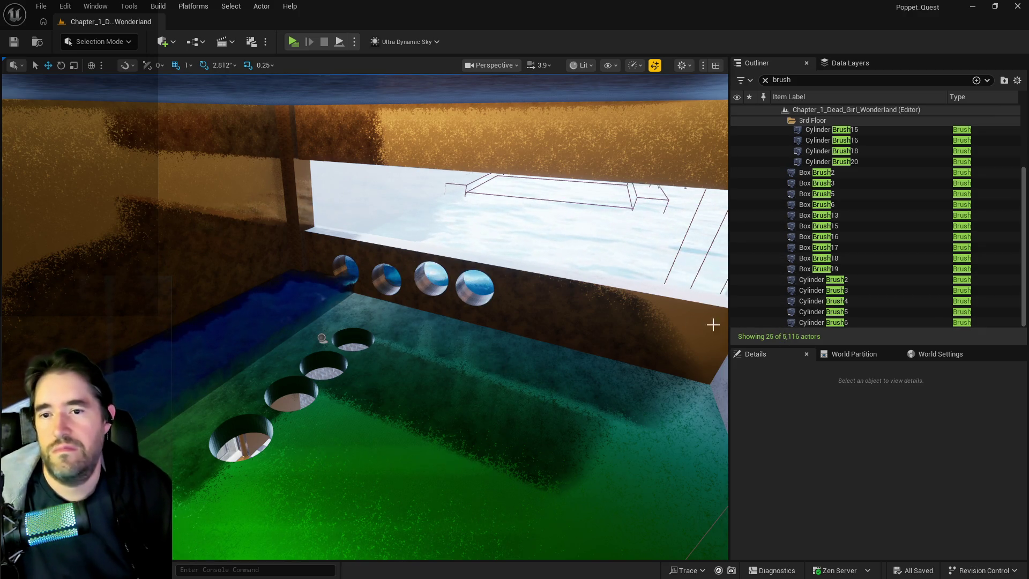
double_click(802, 322)
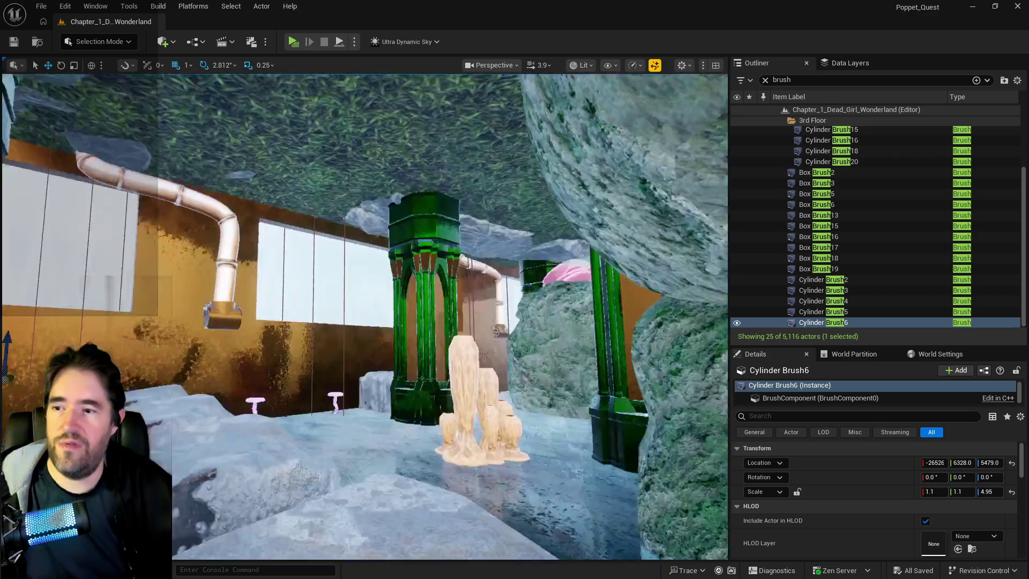
key(f)
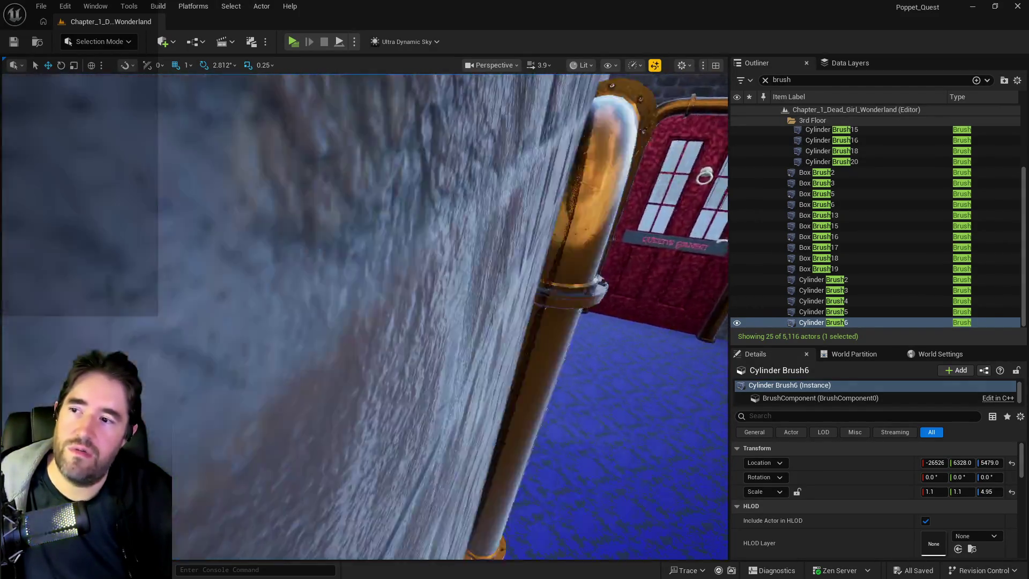
key(f)
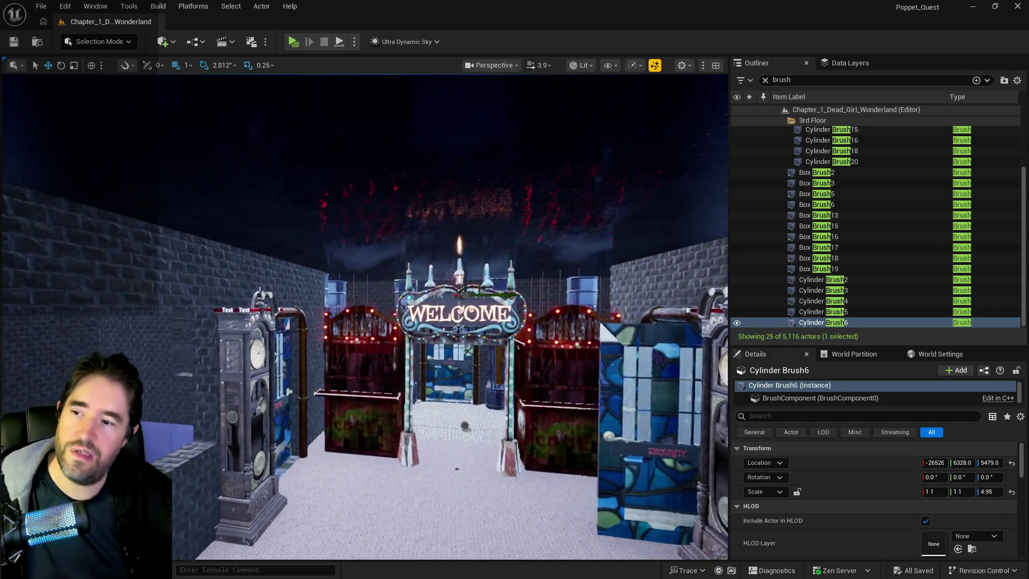
Set BP_Door_142, beside the clock, to start open
mouse_move(464, 426)
mouse_down()
mouse_move(485, 333)
mouse_move(477, 344)
mouse_move(54, 356)
mouse_move(541, 283)
mouse_move(518, 274)
mouse_move(474, 214)
mouse_move(384, 318)
mouse_up()
click(385, 319)
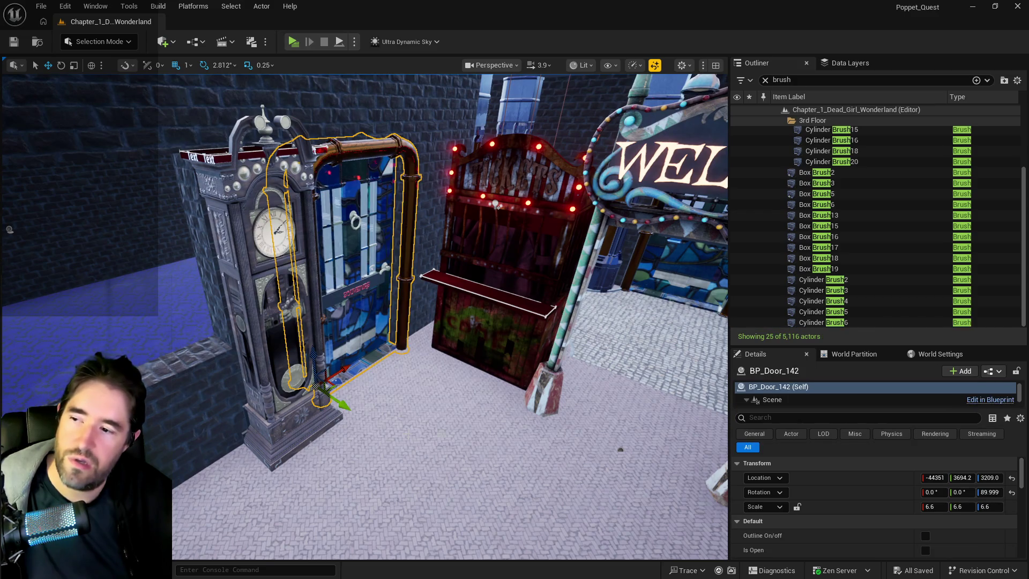
click(925, 549)
Rotate BP_Door_141 to -90 degrees and slide it along Y into its doorway frame
mouse_move(617, 469)
mouse_down()
mouse_move(56, 274)
mouse_move(339, 322)
mouse_move(370, 306)
mouse_move(532, 408)
mouse_up()
click(339, 322)
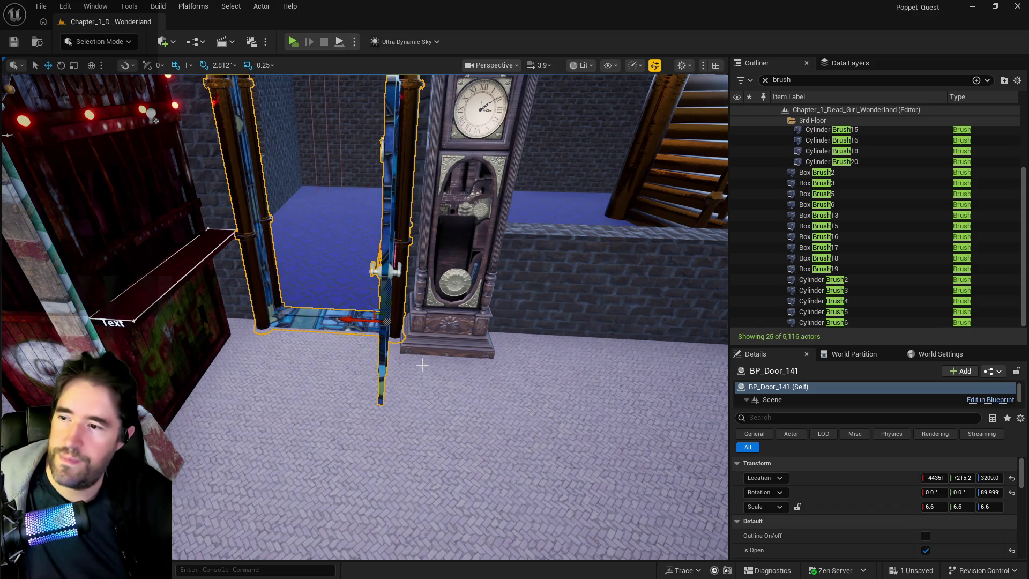
key(e)
mouse_move(432, 339)
mouse_down()
mouse_move(413, 355)
mouse_move(324, 356)
mouse_up()
drag(323, 318, 253, 313)
key(w)
mouse_move(152, 125)
mouse_down()
mouse_move(172, 131)
mouse_move(161, 133)
mouse_up()
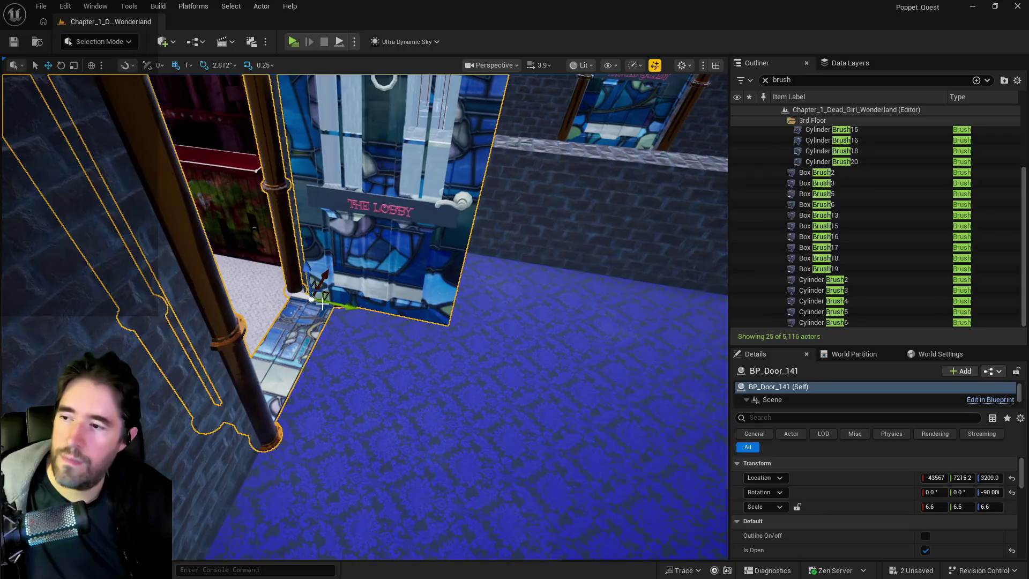
drag(346, 306, 428, 298)
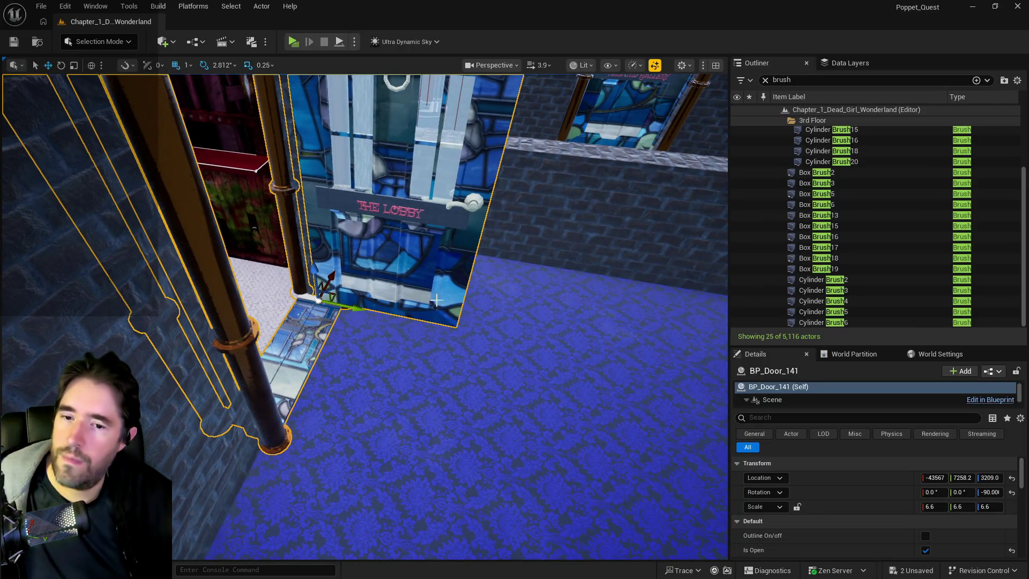
scroll(963, 522, down, 3)
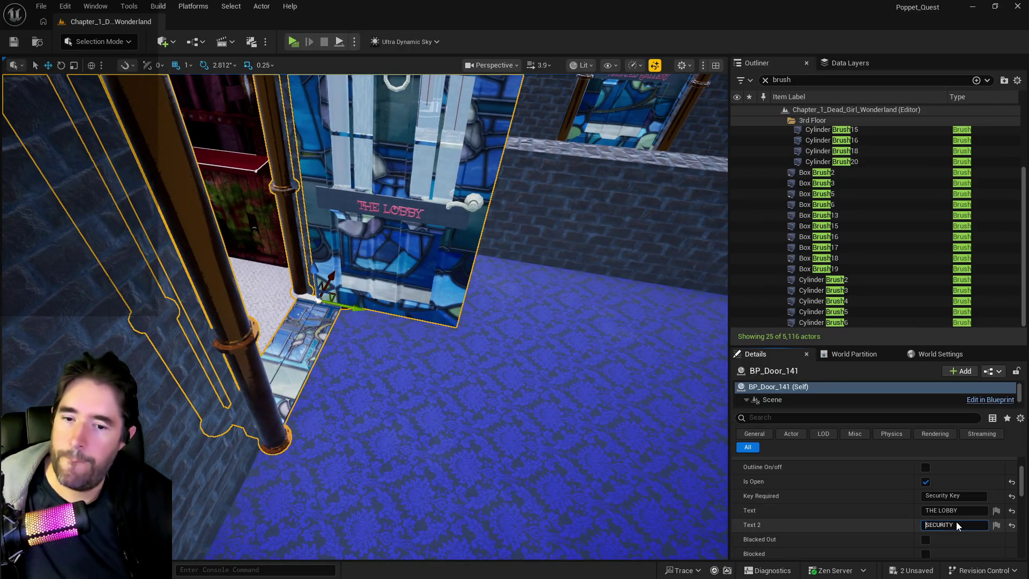
Swap BP_Door_141's labels so Text reads SECURITY and Text 2 reads THE LOBBY
click(943, 511)
key(BackSpace)
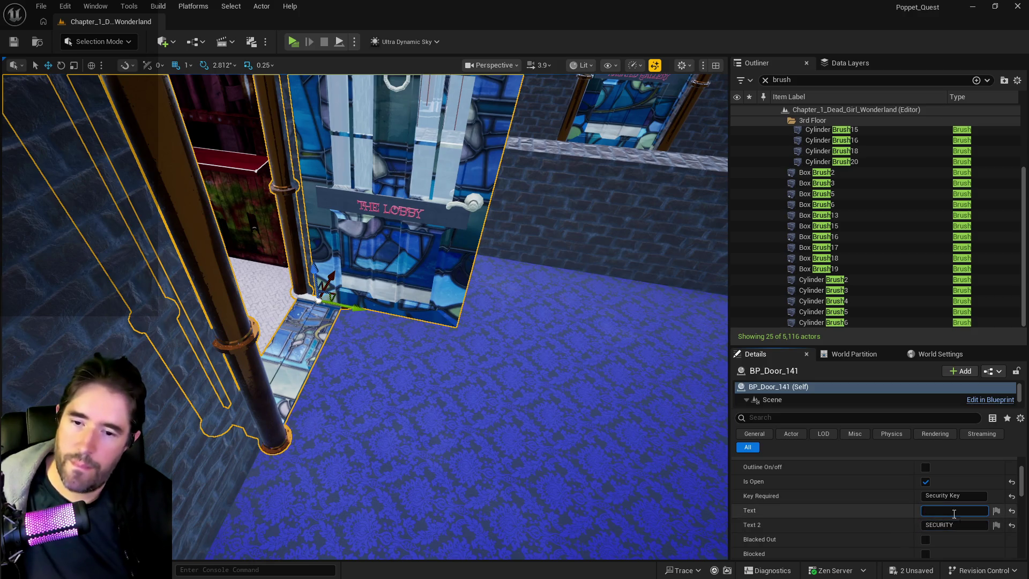
click(957, 526)
text(THE LOBBY)
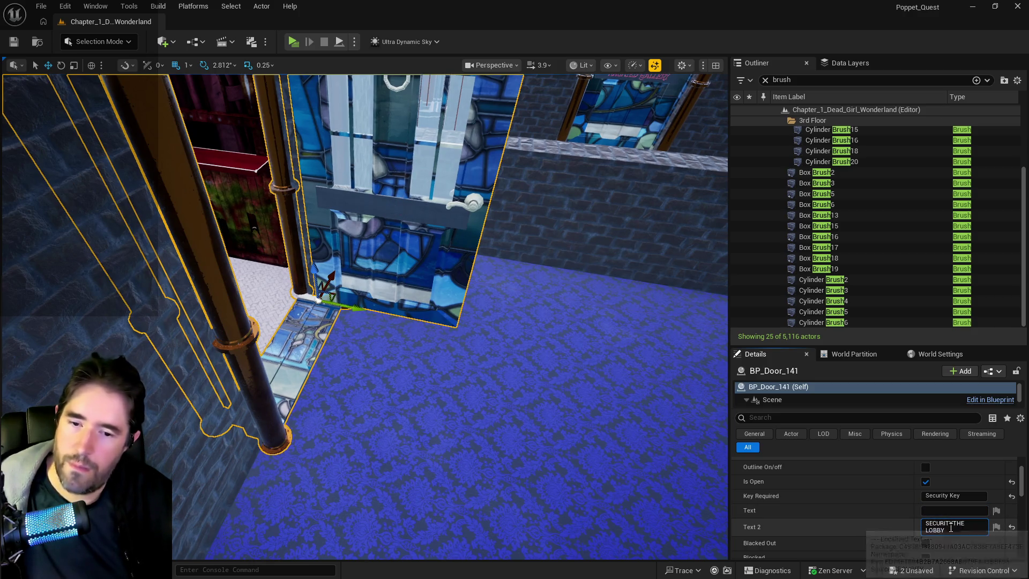
drag(952, 524, 895, 519)
key(ctrl+x)
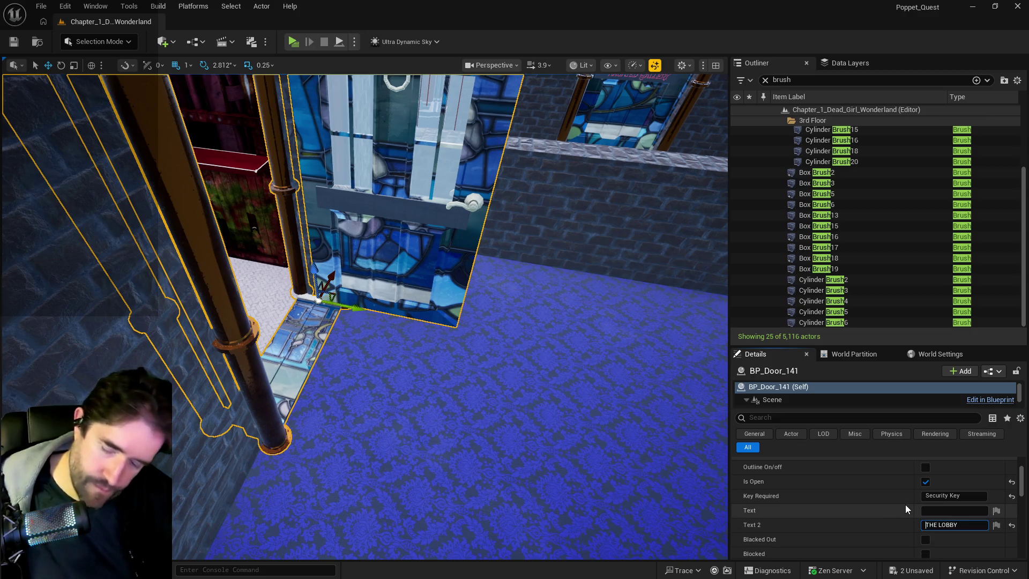
click(930, 511)
key(ctrl+v)
click(969, 527)
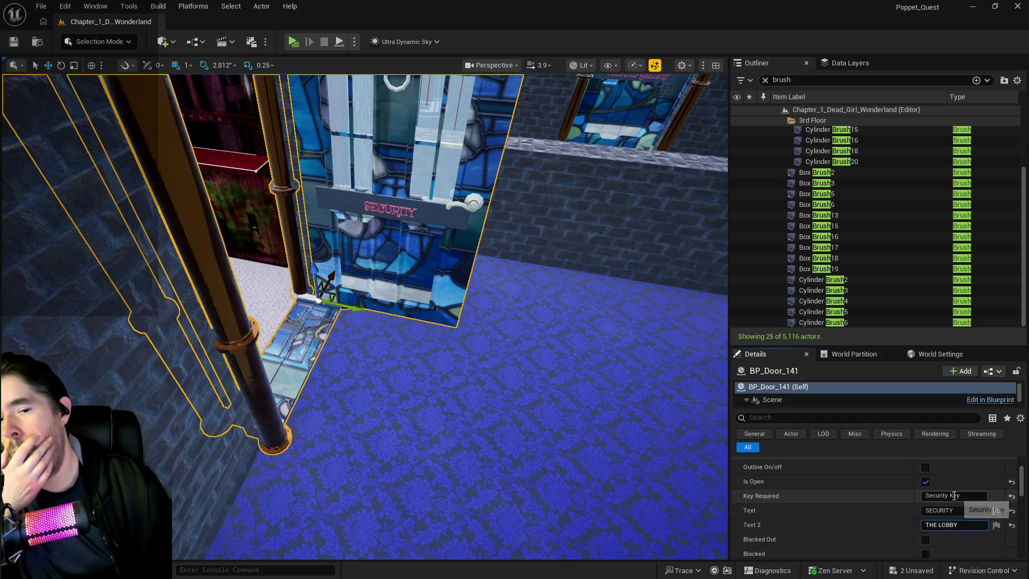
Change the door's Key Required to 'The Lobby Key' and save
drag(948, 495, 895, 500)
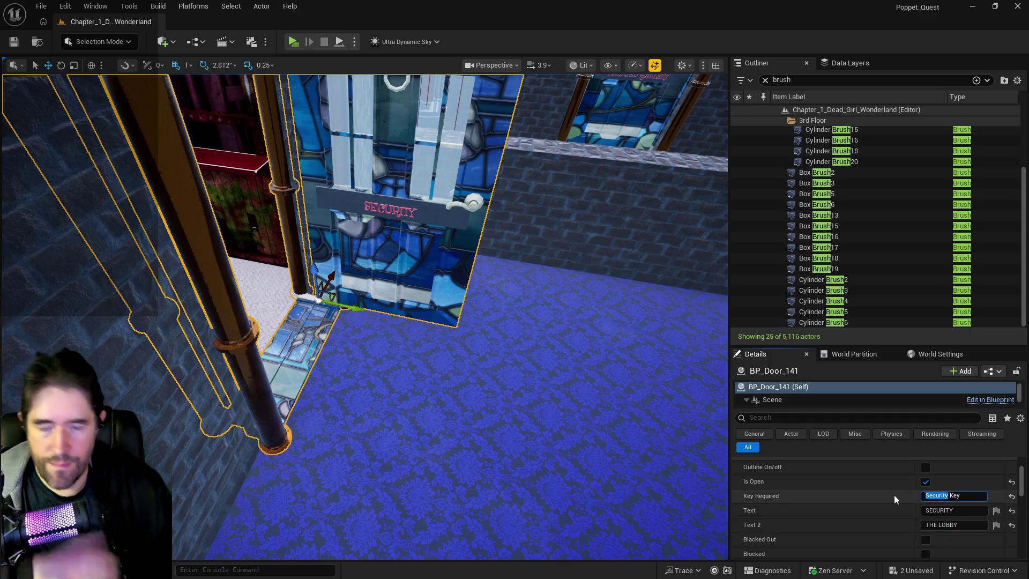
text(Th)
text(e Lobby)
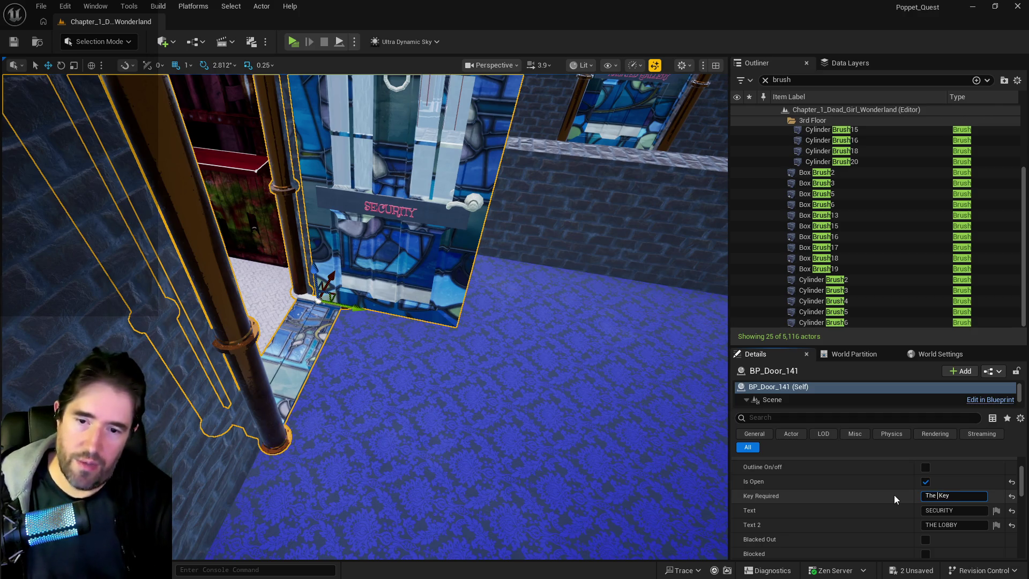
key(ctrl+s)
drag(703, 452, 702, 452)
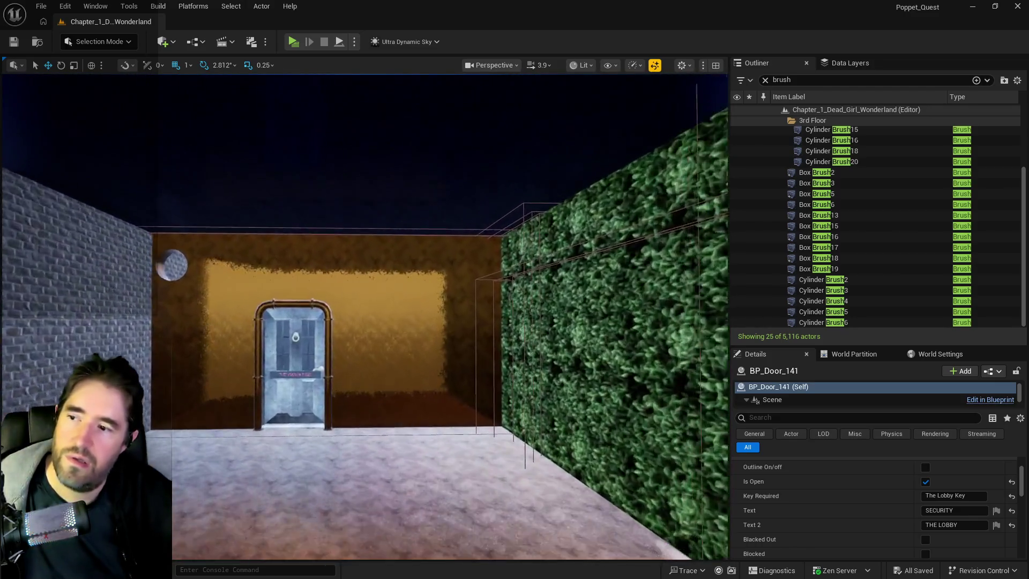
Fly over to the pool room and show the level's 90 data layers
mouse_move(702, 453)
mouse_down()
mouse_move(391, 367)
mouse_move(375, 408)
mouse_move(280, 489)
mouse_move(350, 264)
mouse_up()
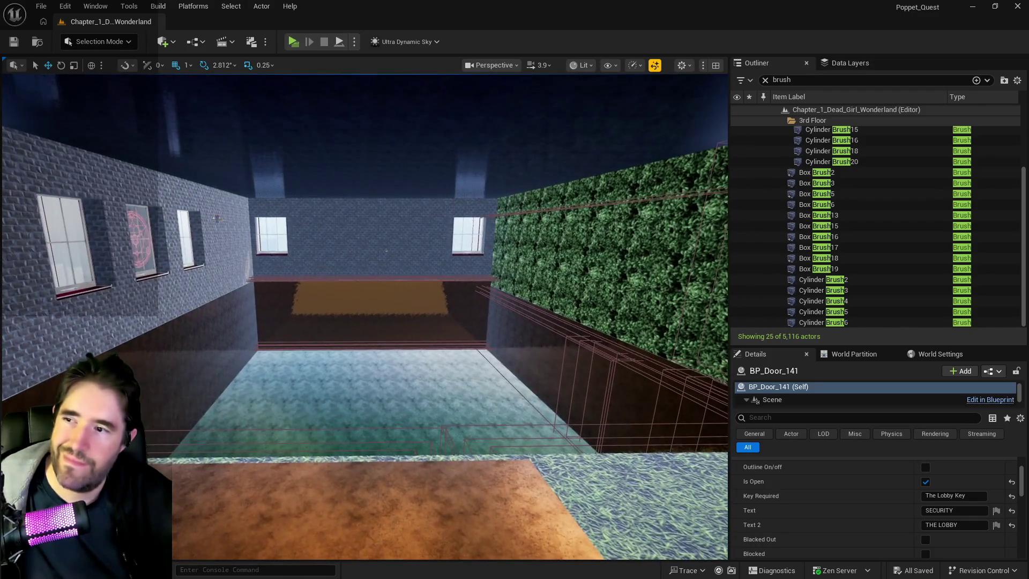
click(828, 66)
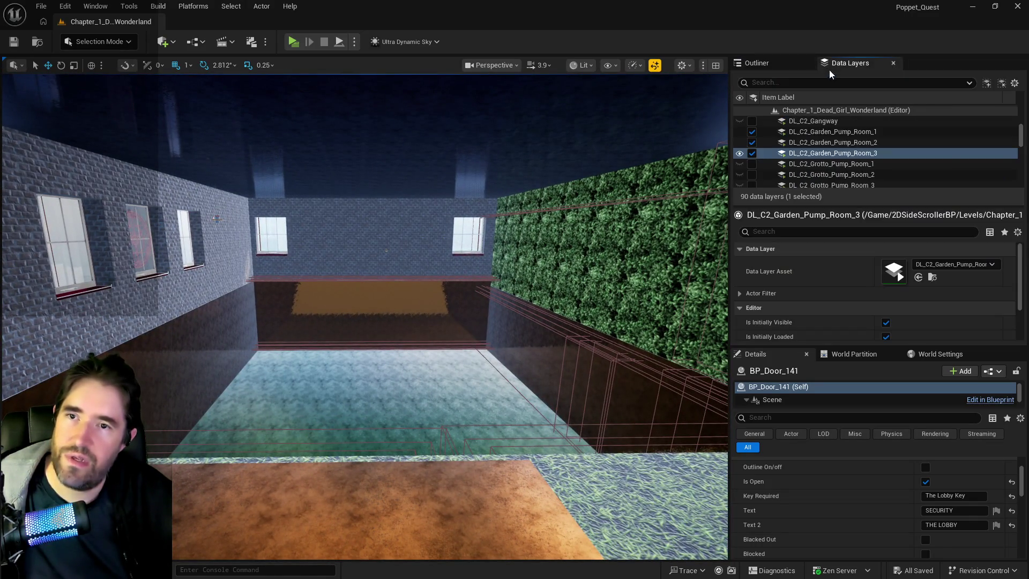
text(pirat)
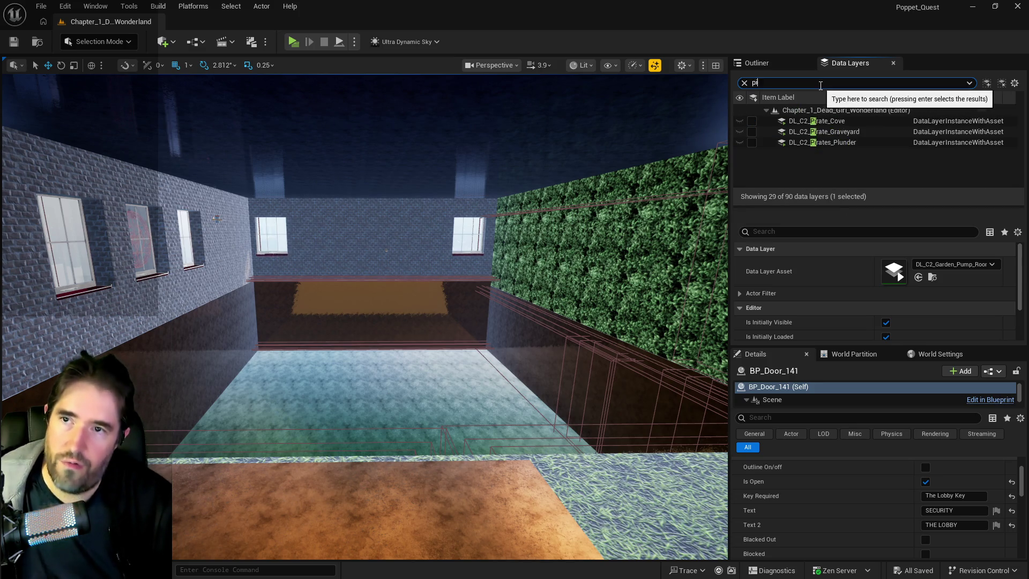
click(752, 120)
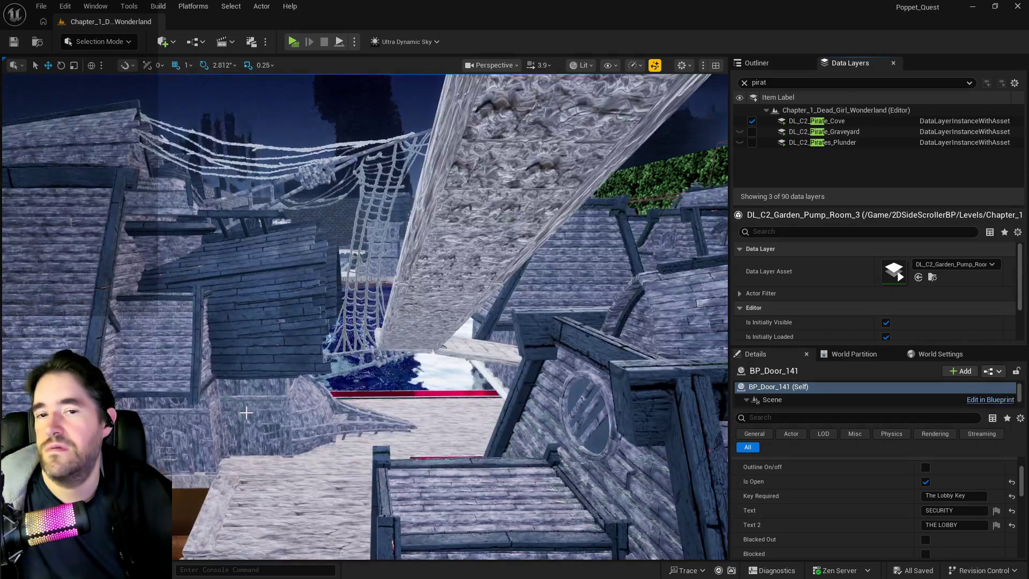
key(w)
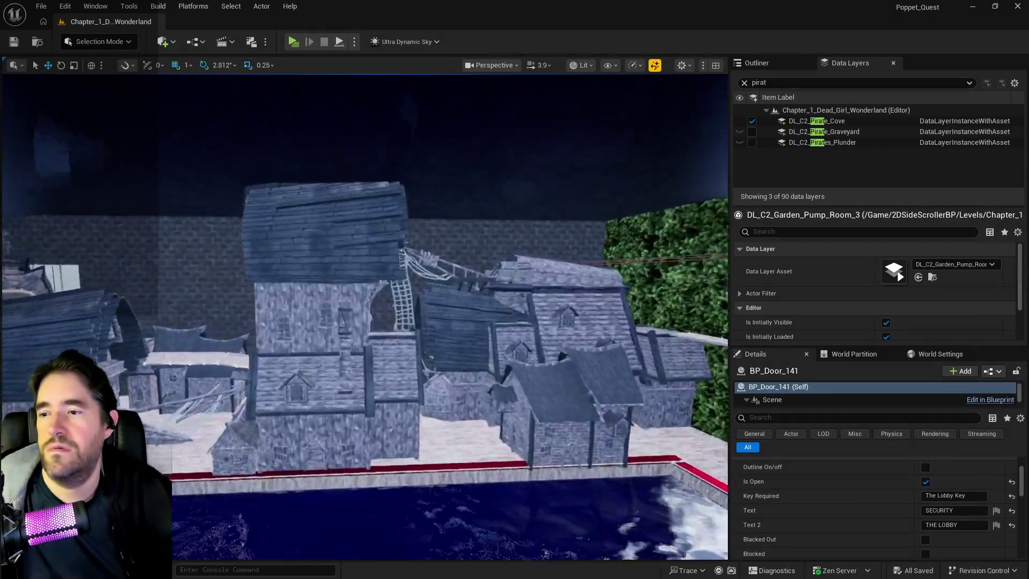
key(s)
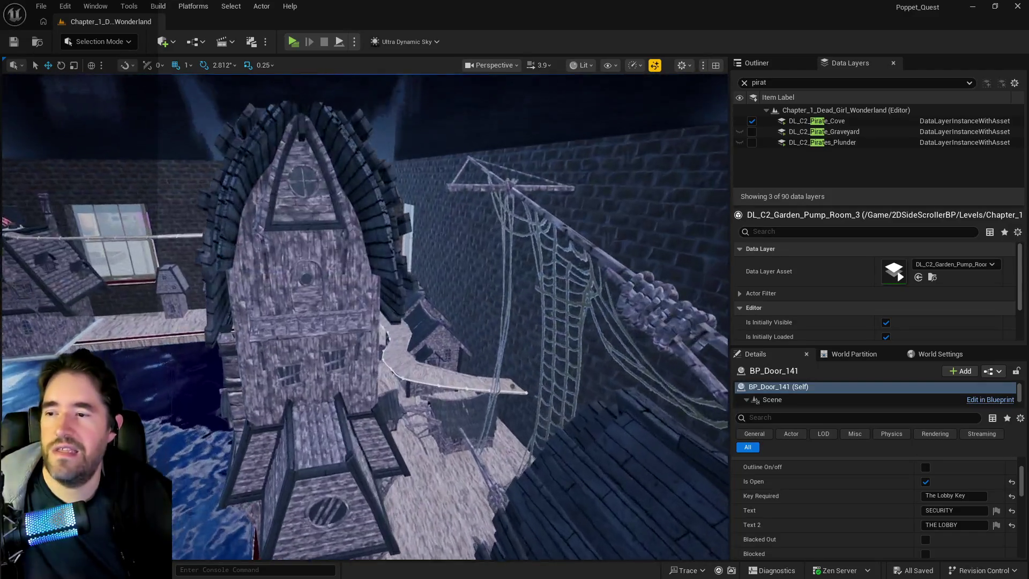
key(f)
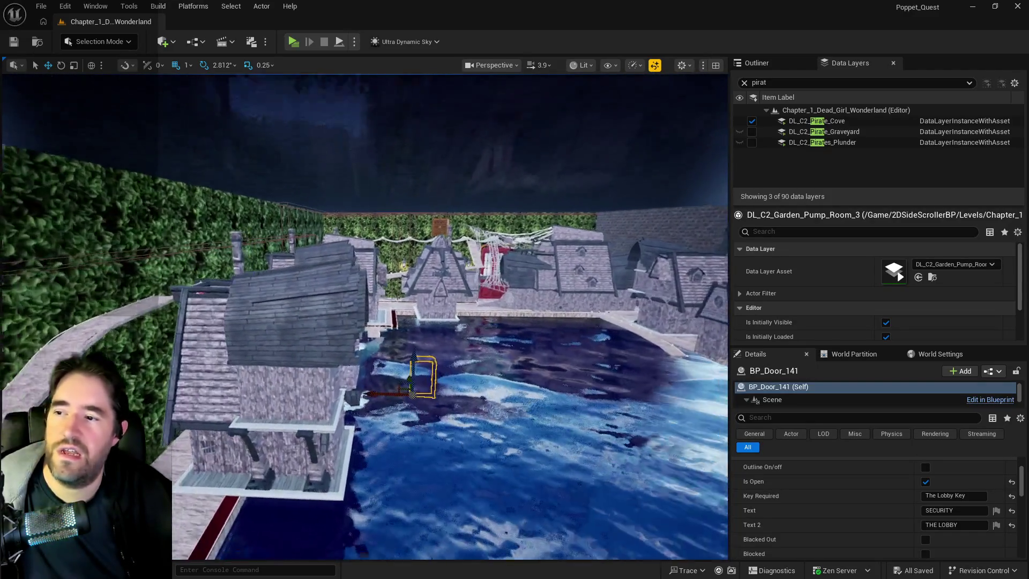
key(s)
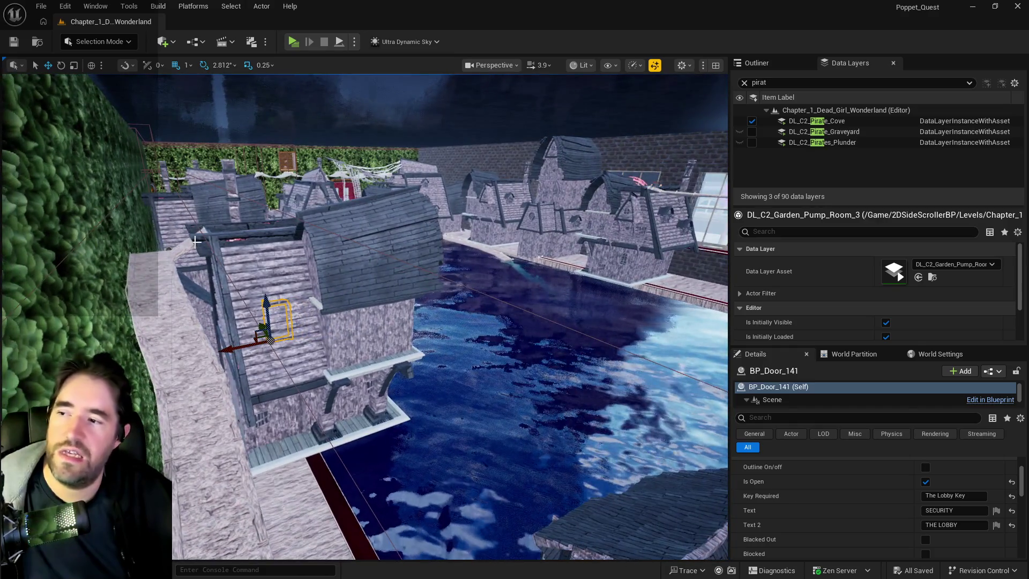
key(w)
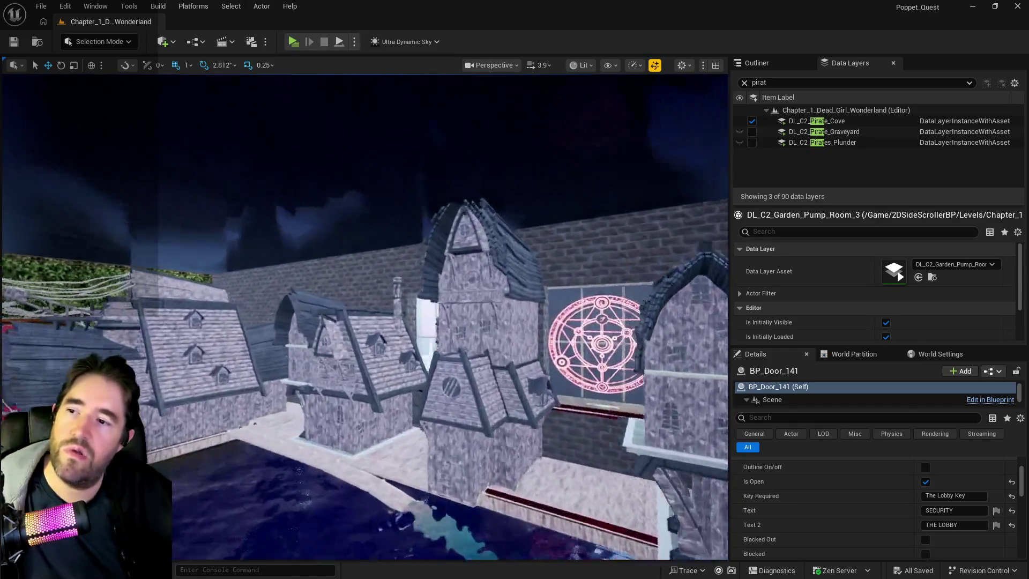
key(s)
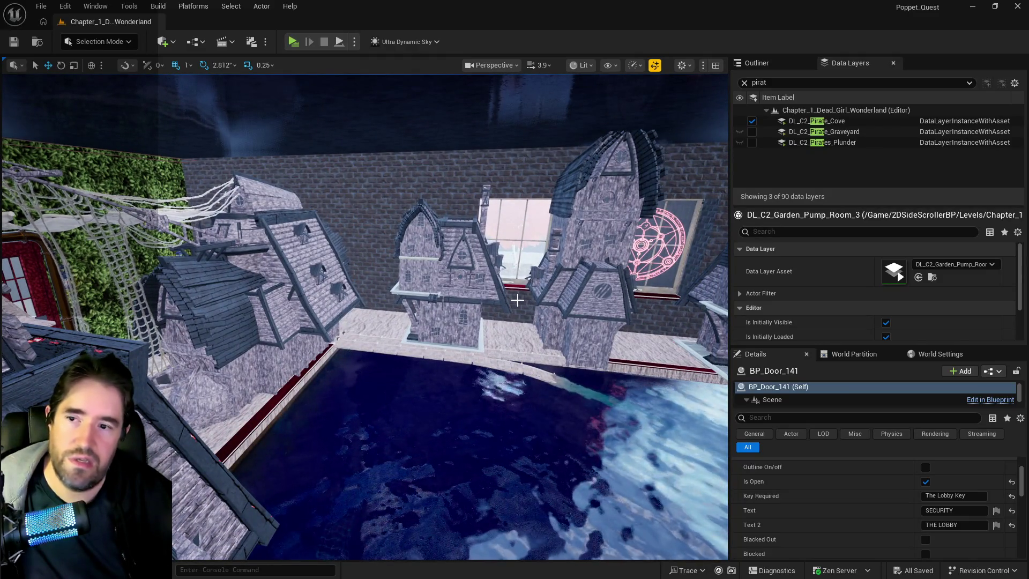
key(w)
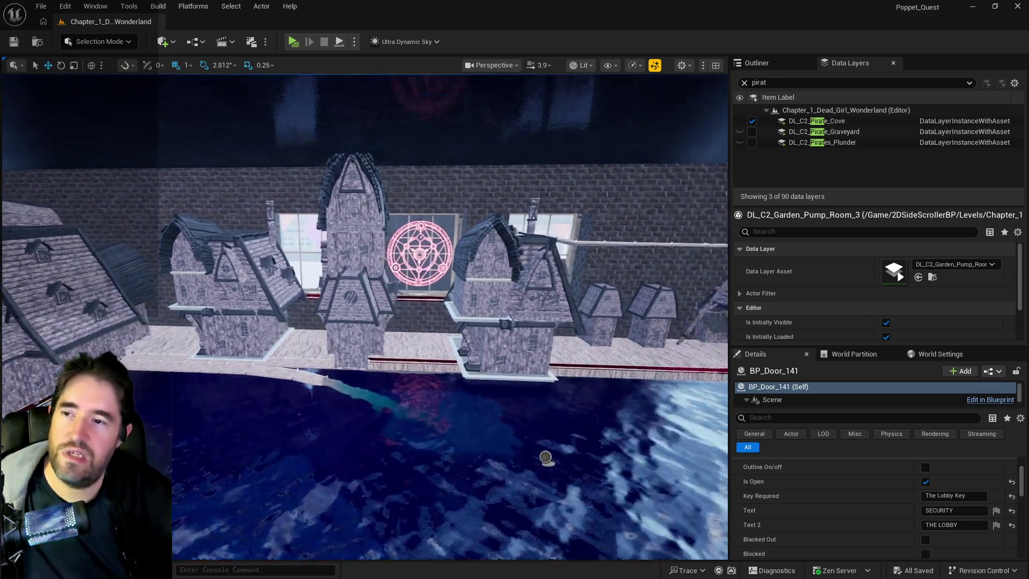
key(w)
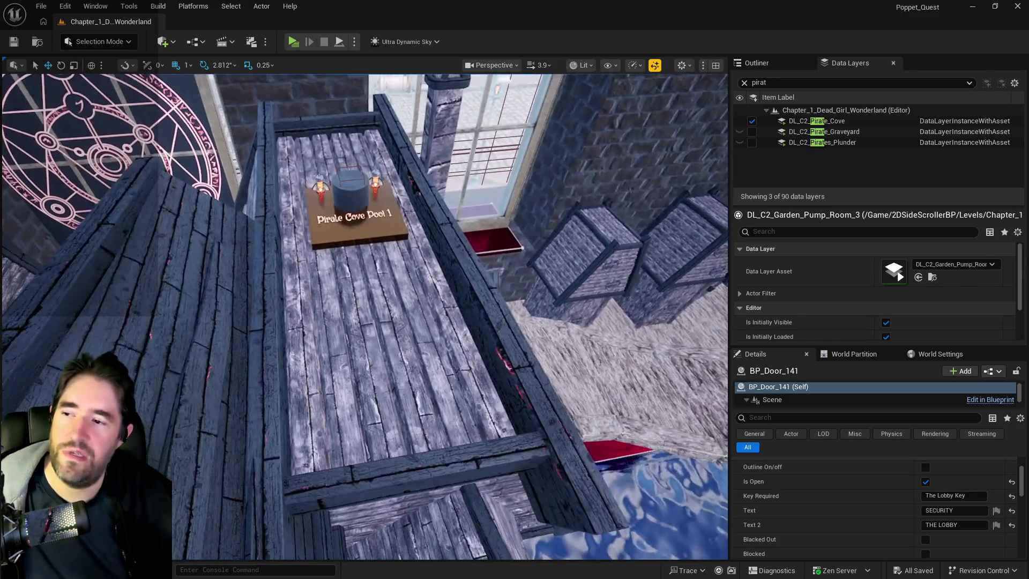
drag(293, 203, 300, 265)
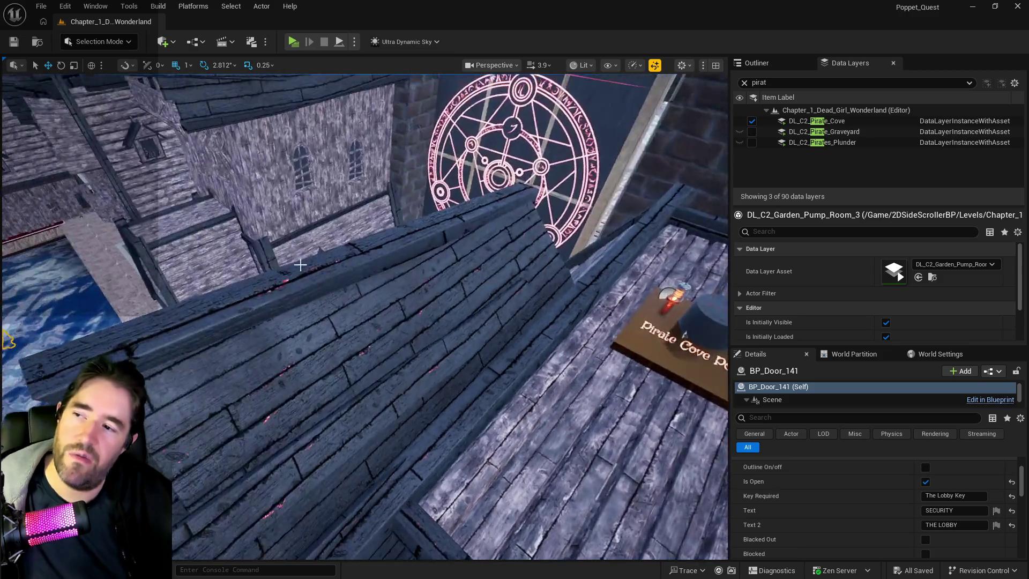
mouse_move(455, 238)
mouse_down()
mouse_move(450, 278)
mouse_move(417, 300)
mouse_move(405, 326)
mouse_up()
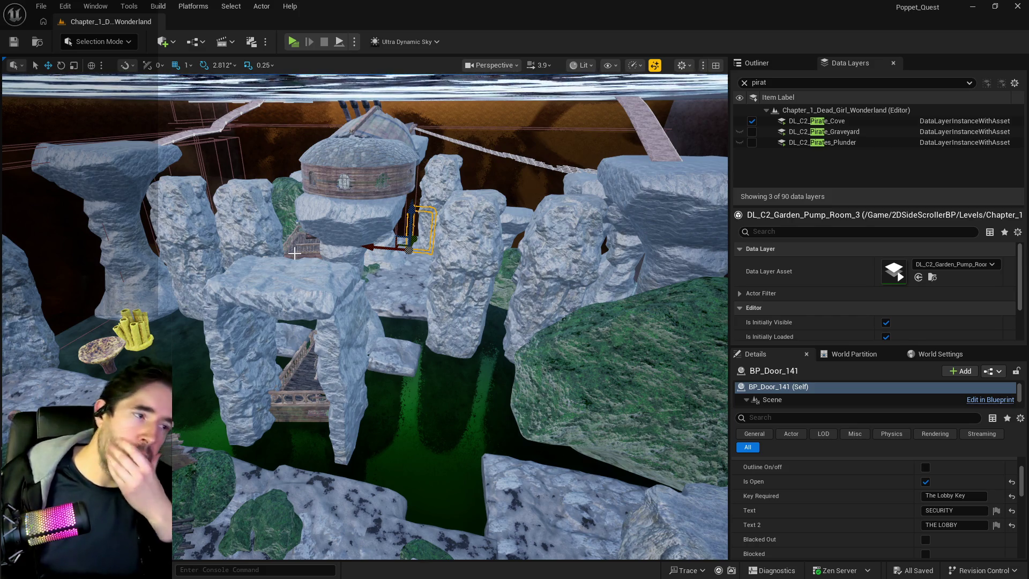
Tilt the view over the Pirate Cove rock pillars and domed hut
drag(294, 252, 308, 235)
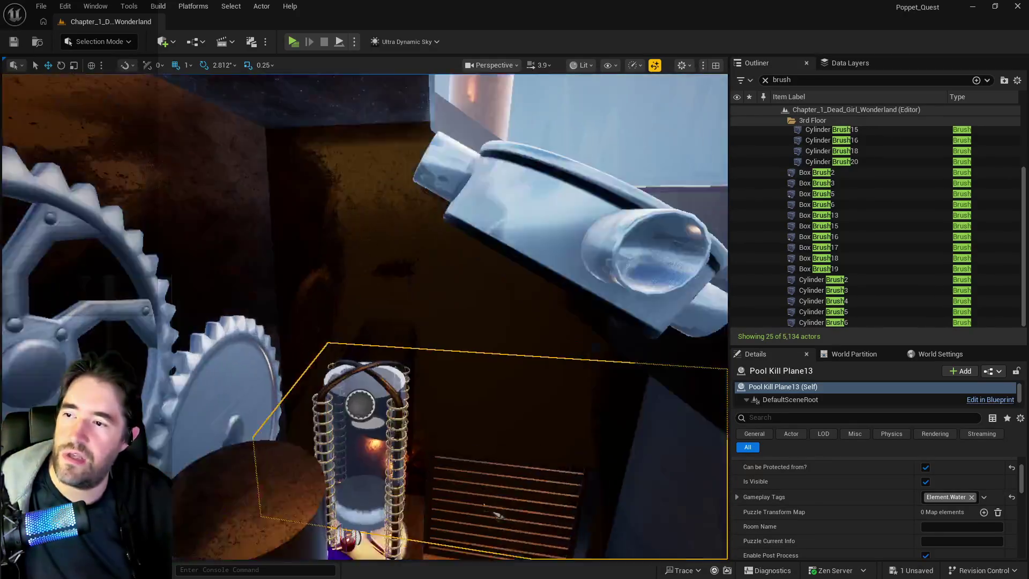
Frame Pool Kill Plane13 and show its transform: Y 419.0, Z 5580.0, scale 50.25 × 5.5 × 2.0
drag(497, 515, 498, 498)
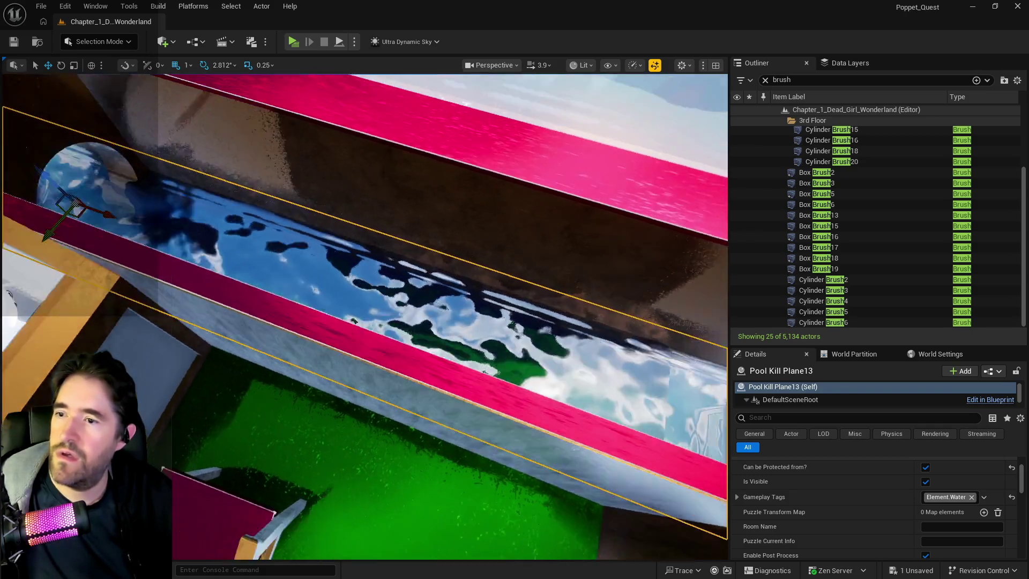
drag(177, 278, 170, 257)
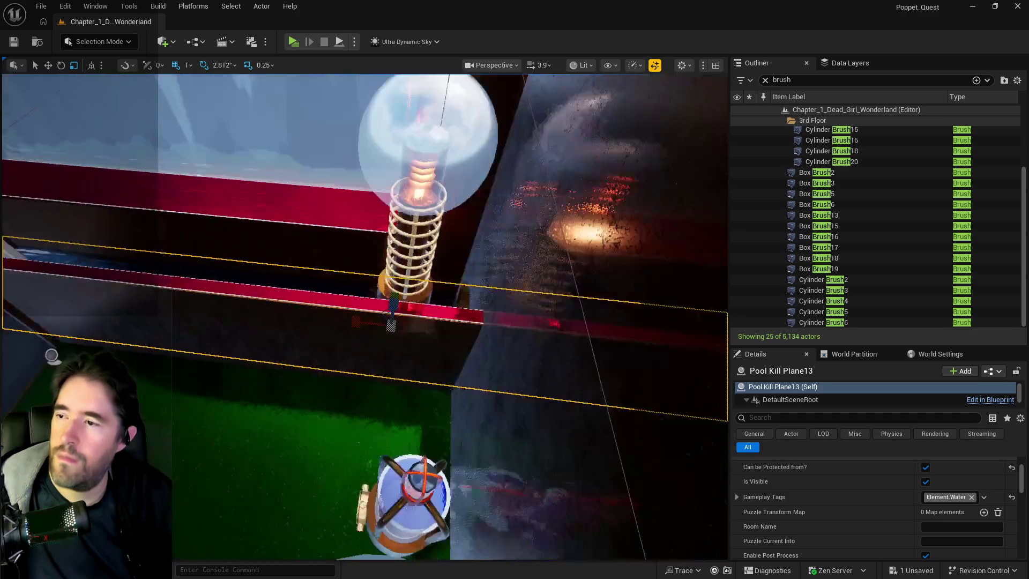
key(f)
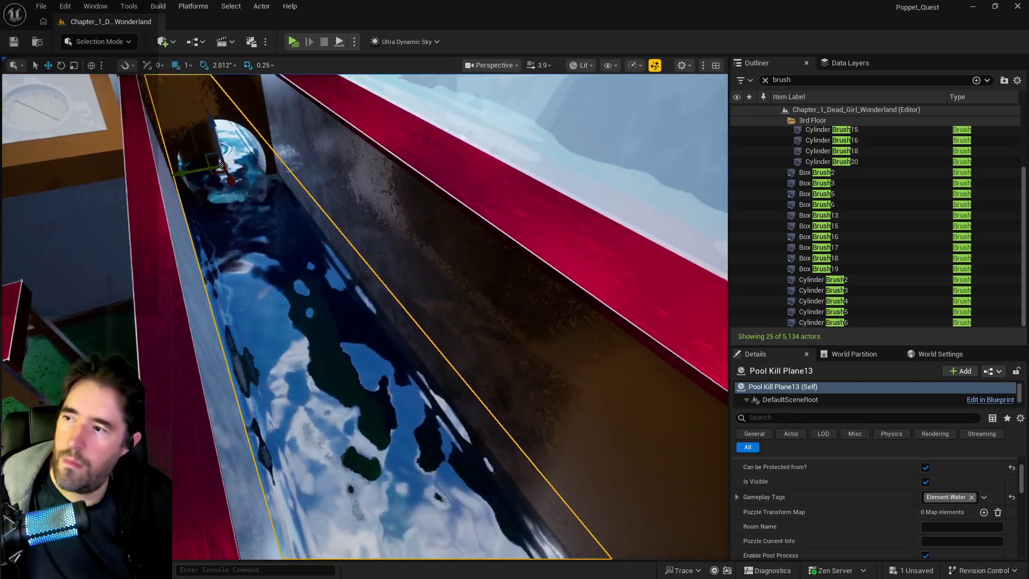
scroll(863, 506, up, 3)
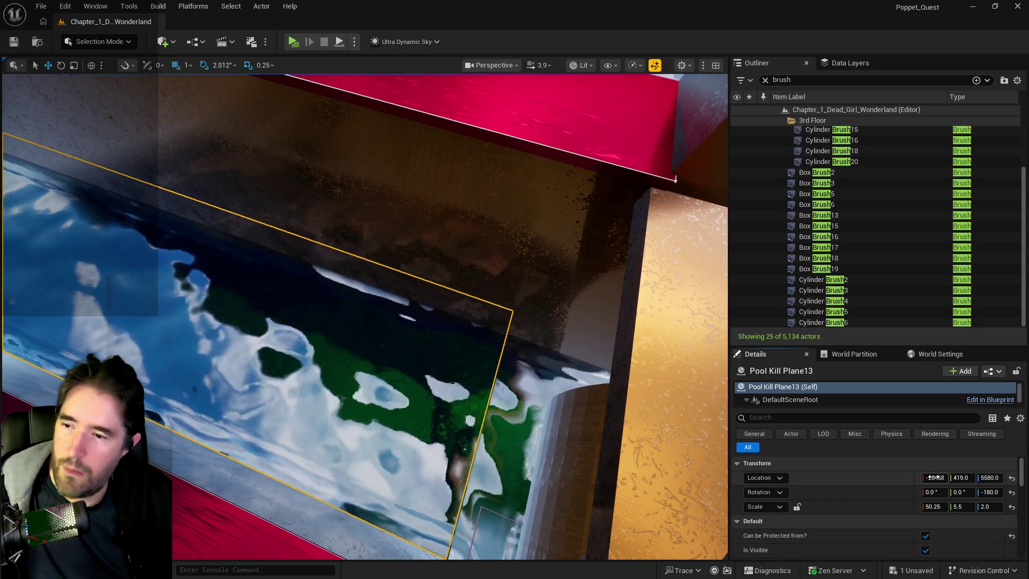
Confirm Pool Kill Plane13 spans the water channel, then select BP_Tesla_Coil2 standing in it
key(f)
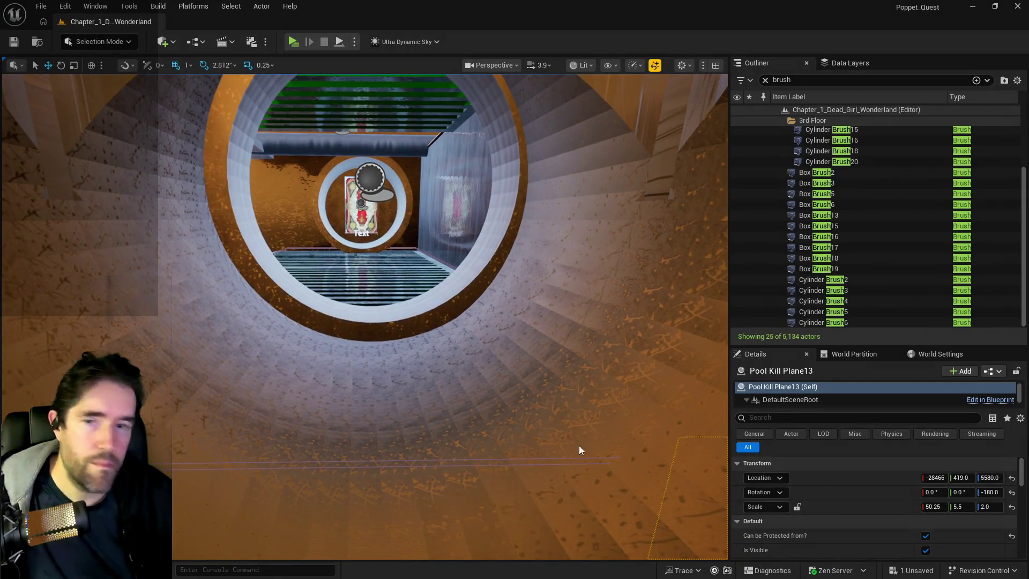
key(f)
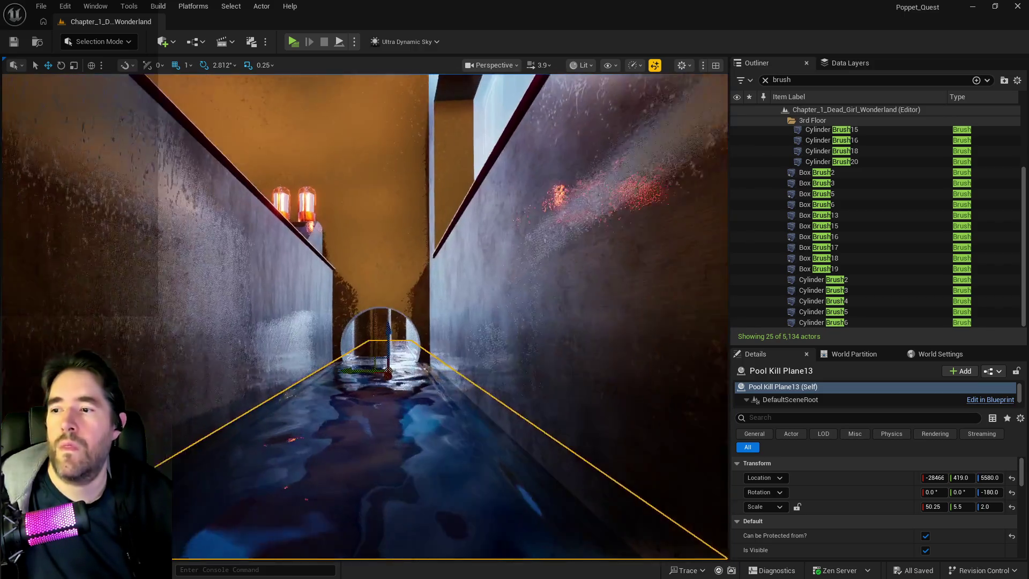
scroll(364, 316, down, 10)
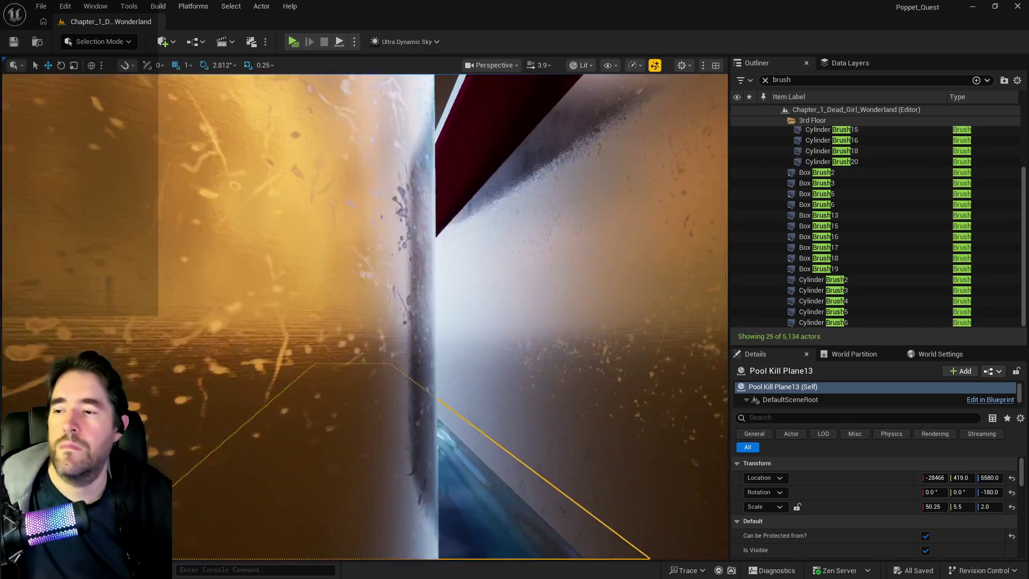
scroll(365, 316, up, 5)
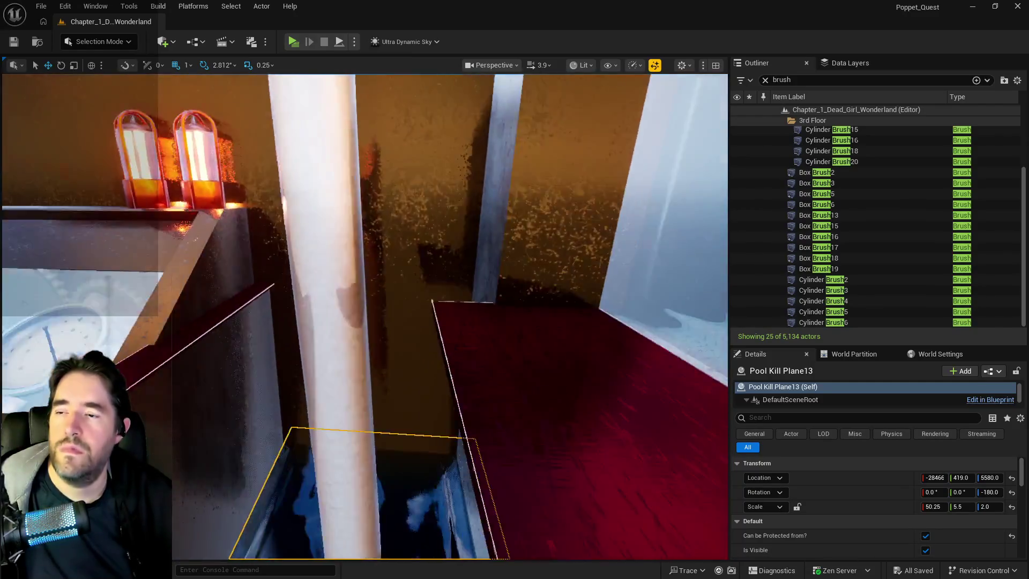
scroll(364, 316, up, 5)
drag(524, 430, 524, 430)
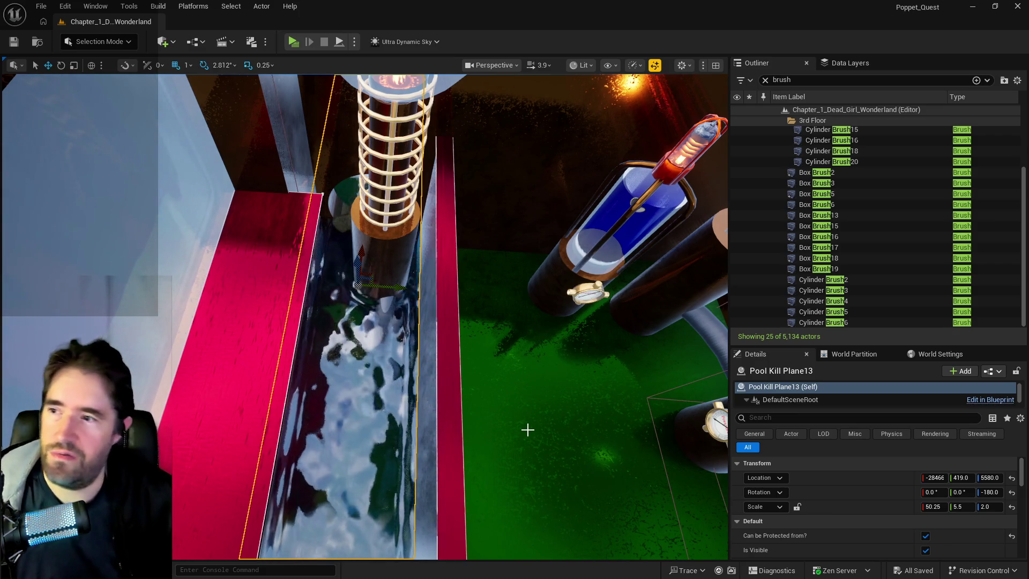
click(402, 268)
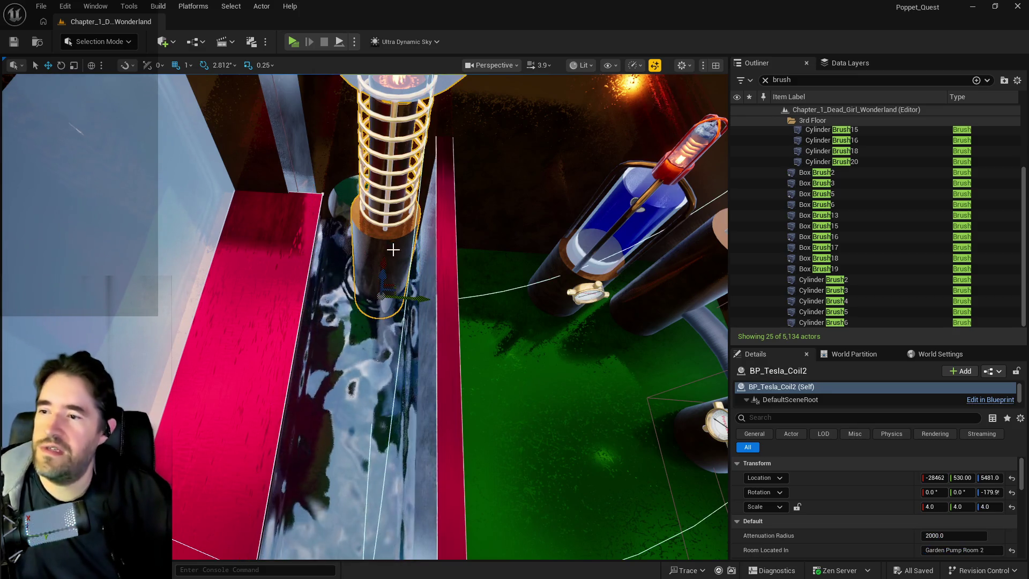
Slide the Tesla coil along the pool channel and select the white pipe beside the pillar
mouse_move(407, 303)
mouse_down()
mouse_move(375, 300)
mouse_move(479, 288)
mouse_move(442, 298)
mouse_up()
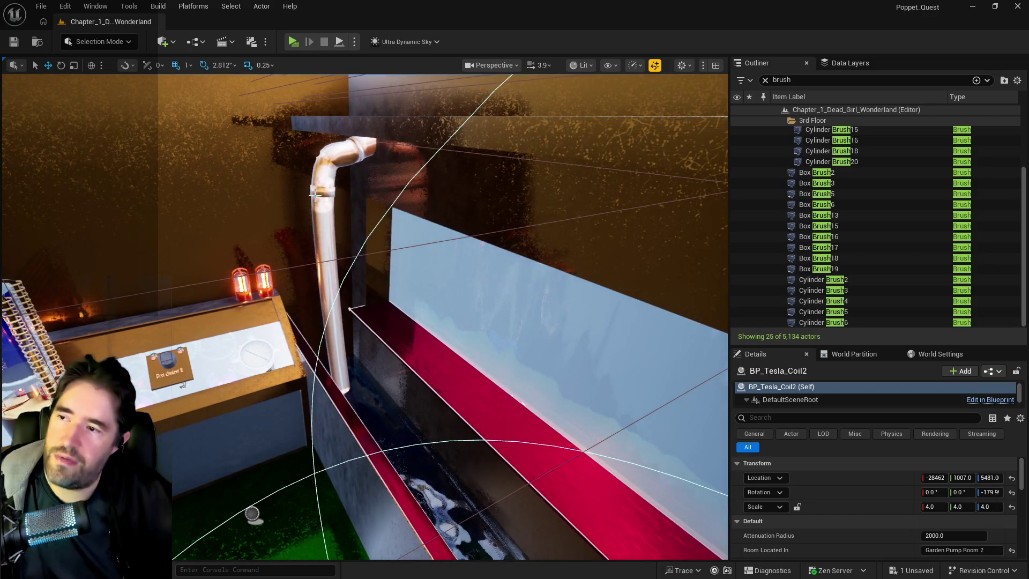
click(335, 268)
mouse_move(335, 268)
mouse_down()
mouse_move(311, 276)
mouse_move(308, 300)
mouse_up()
Shift the pipe, round vent and cylinder brushes sideways along Y, then save the level
ctrl+click(395, 365)
key(f)
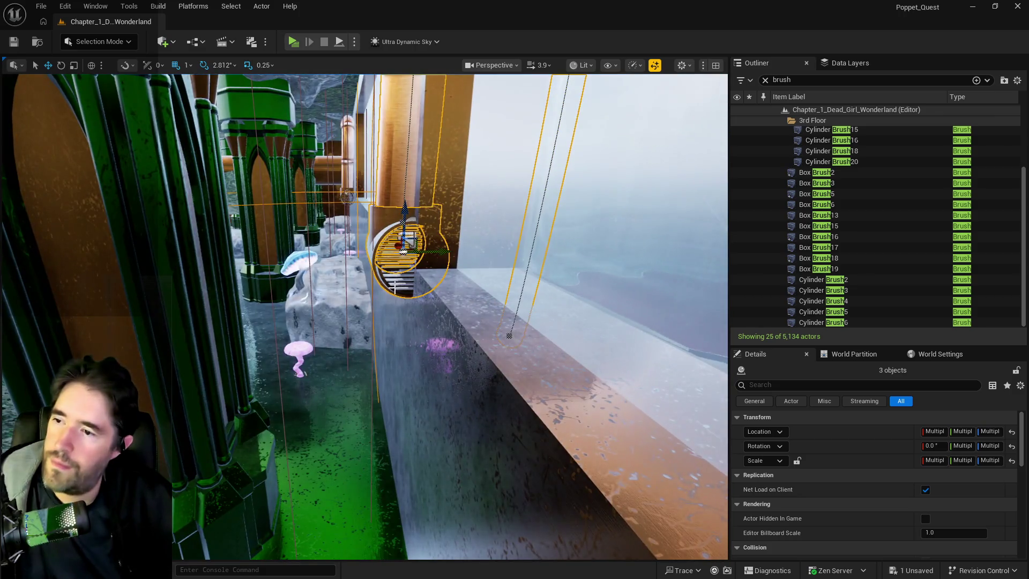
ctrl+click(388, 287)
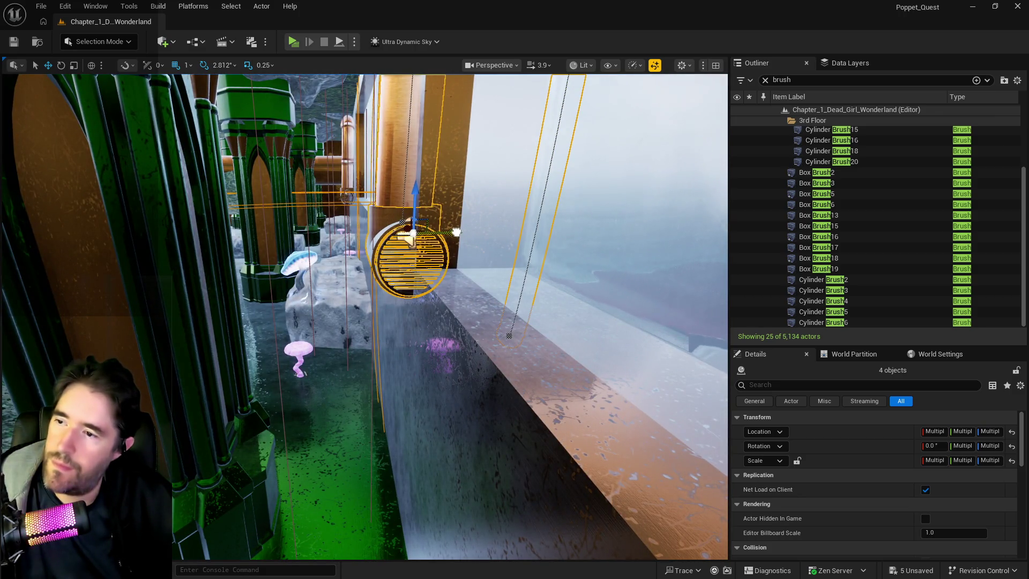
drag(450, 232, 422, 233)
key(ctrl+s)
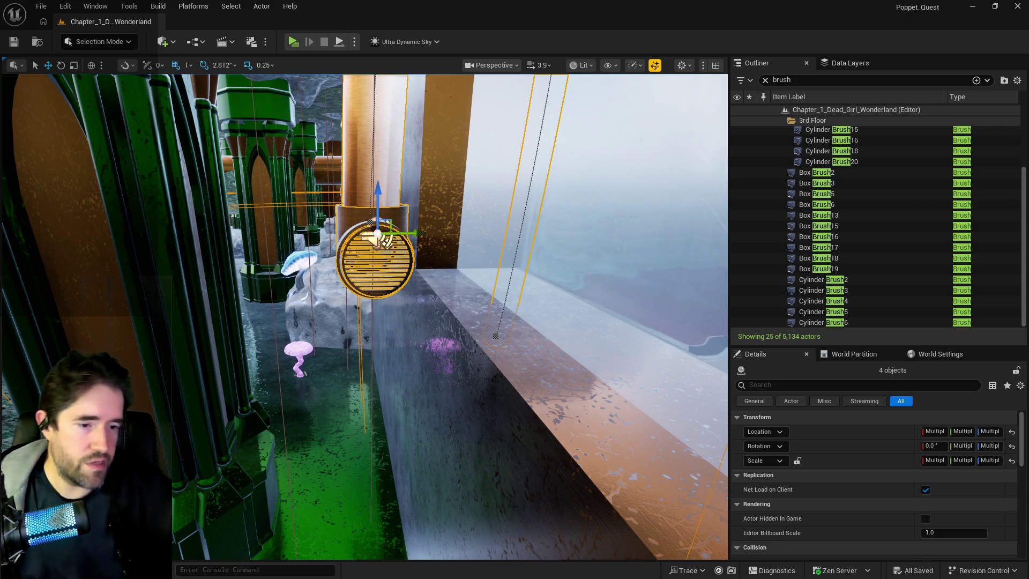